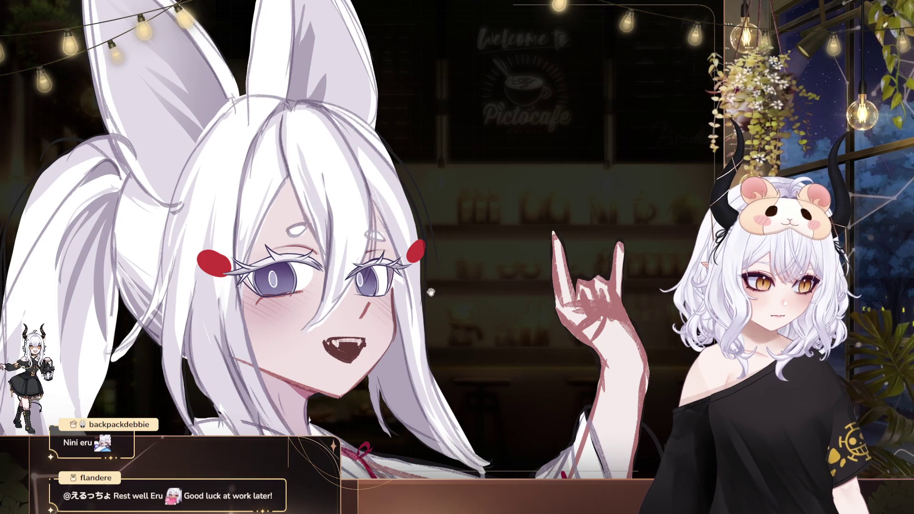
Step: Pan and zoom the canvas to frame the girl's face
left_click_drag(510, 304, 476, 301)
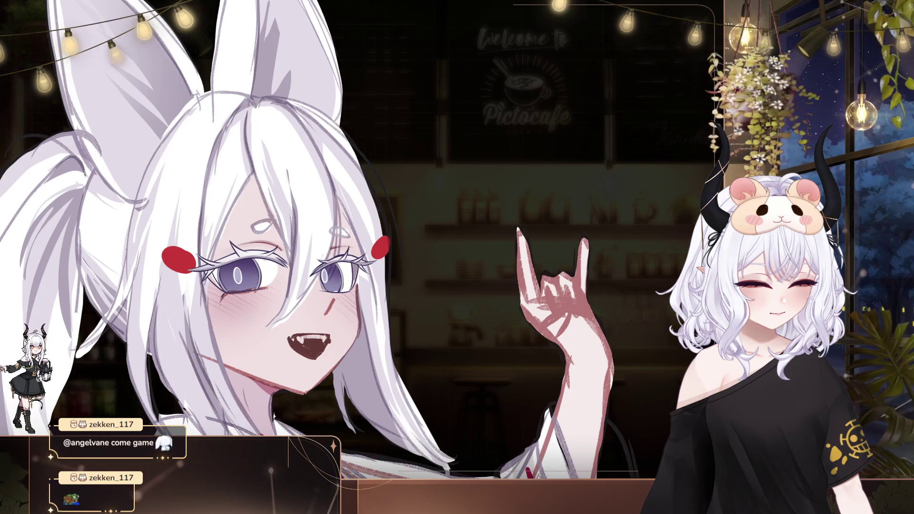
mouse_move(403, 237)
left_mouse_down()
mouse_move(379, 208)
mouse_move(286, 166)
left_mouse_up()
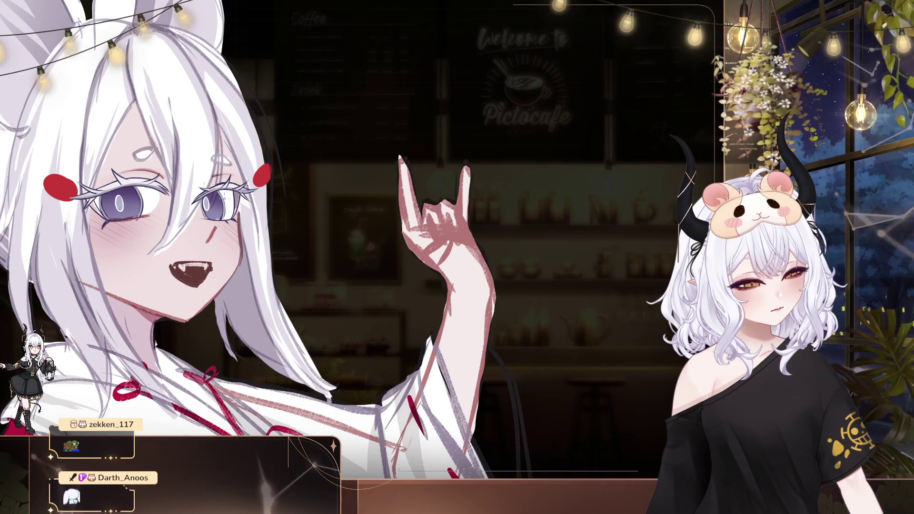
left_click_drag(61, 300, 178, 312)
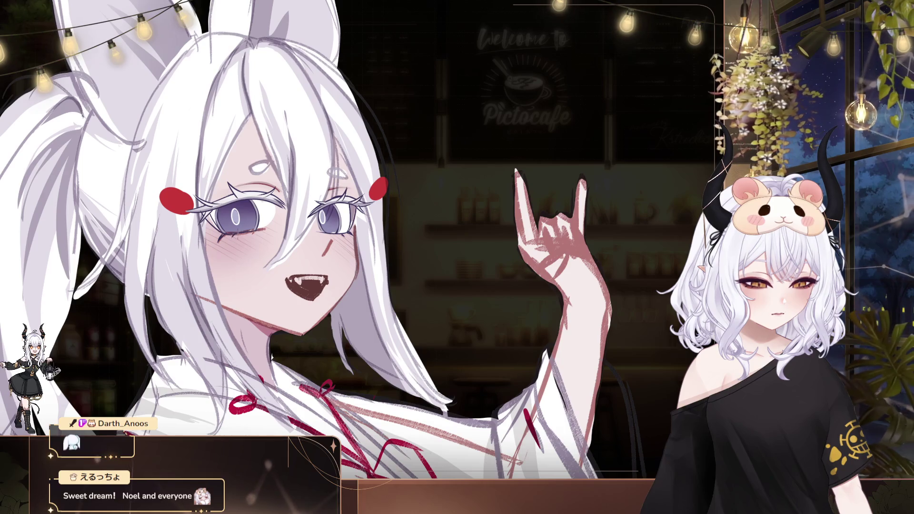
left_click_drag(431, 304, 422, 338)
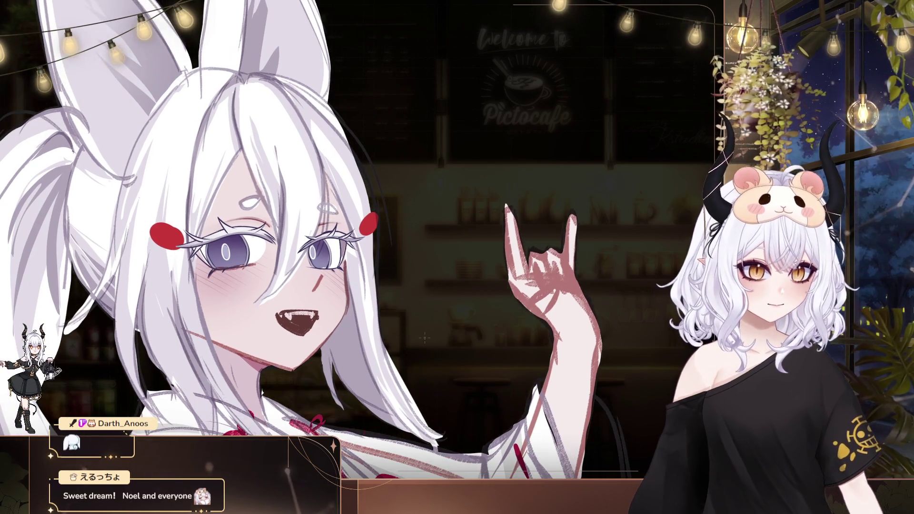
scroll(425, 338, "down", 1)
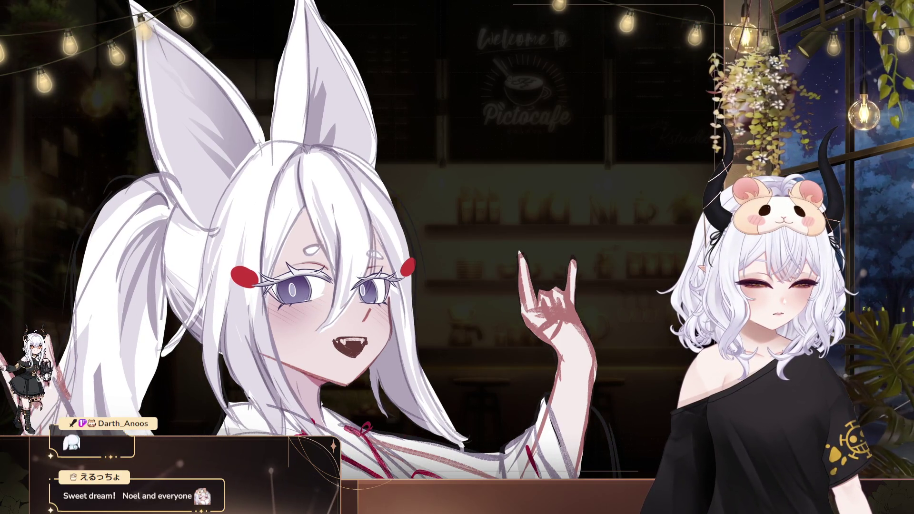
left_click_drag(421, 278, 450, 293)
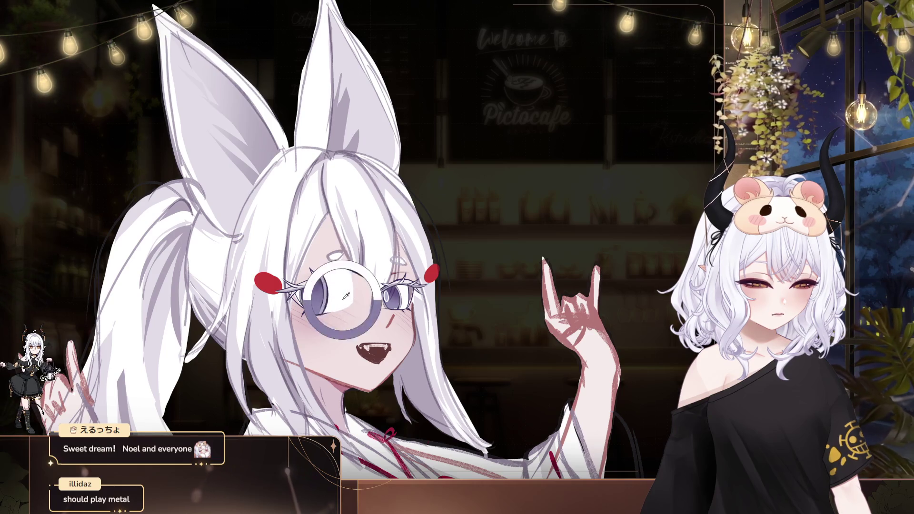
mouse_move(412, 307)
left_mouse_down()
mouse_move(367, 300)
mouse_move(293, 267)
left_mouse_up()
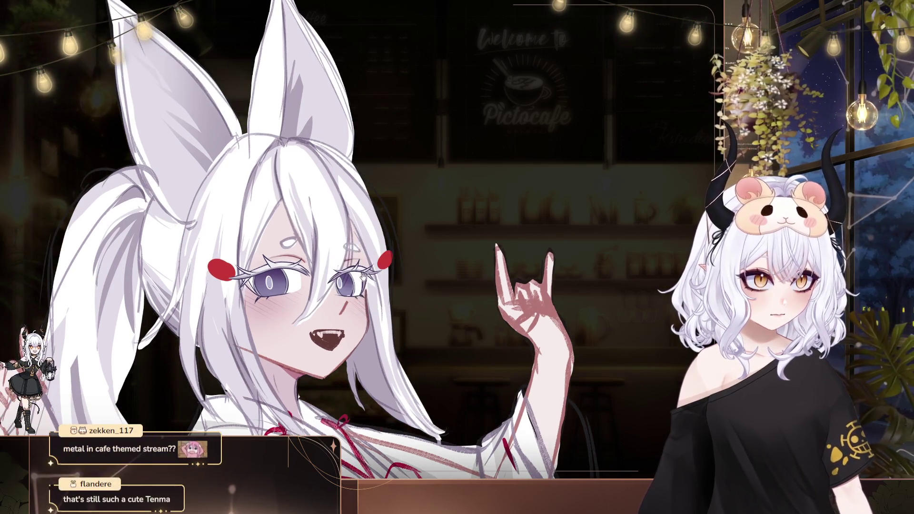
left_click_drag(363, 275, 349, 270)
left_click_drag(385, 320, 343, 250)
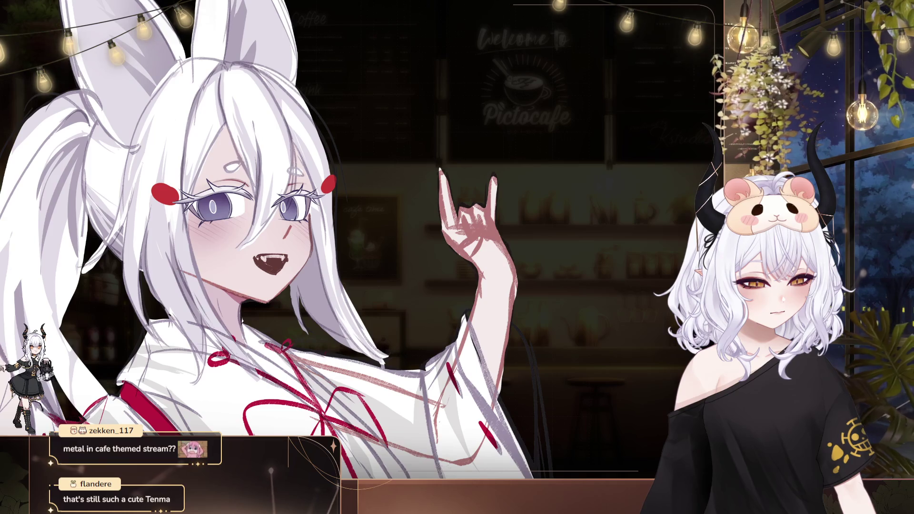
left_click_drag(343, 250, 447, 340)
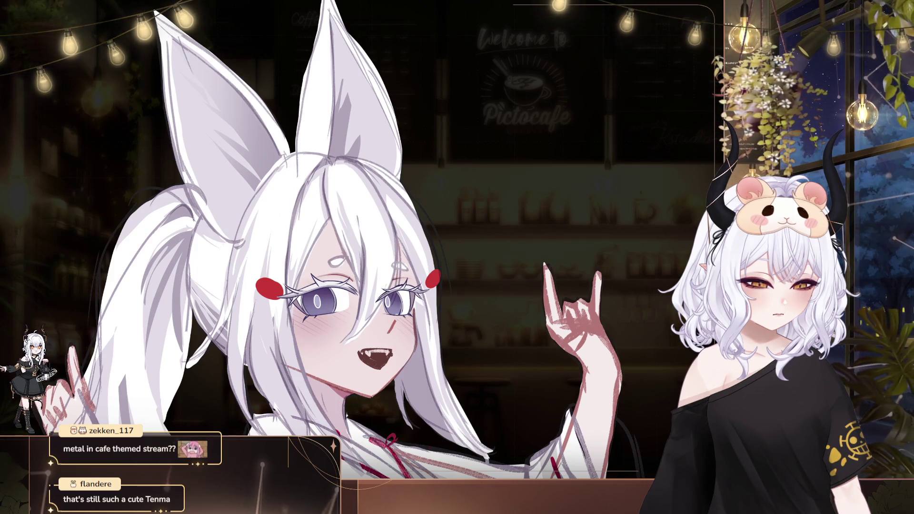
left_click_drag(499, 281, 453, 259)
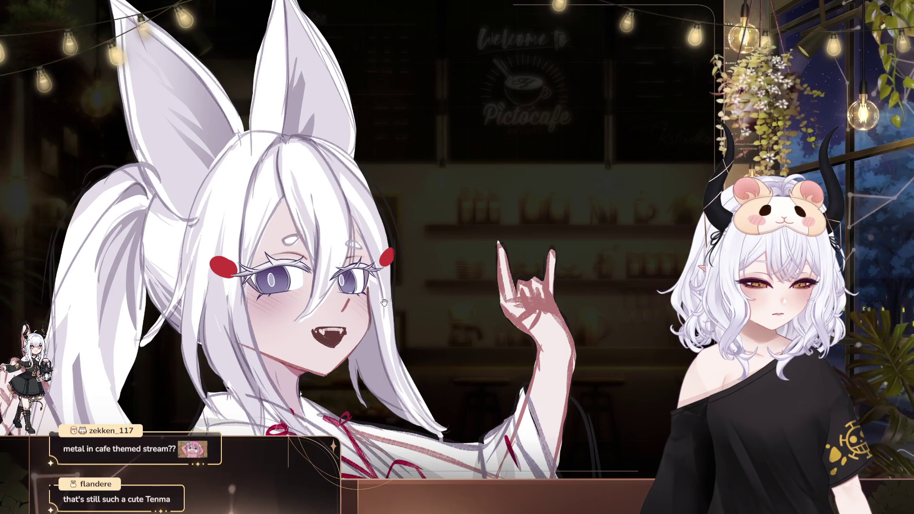
left_click_drag(384, 299, 395, 326)
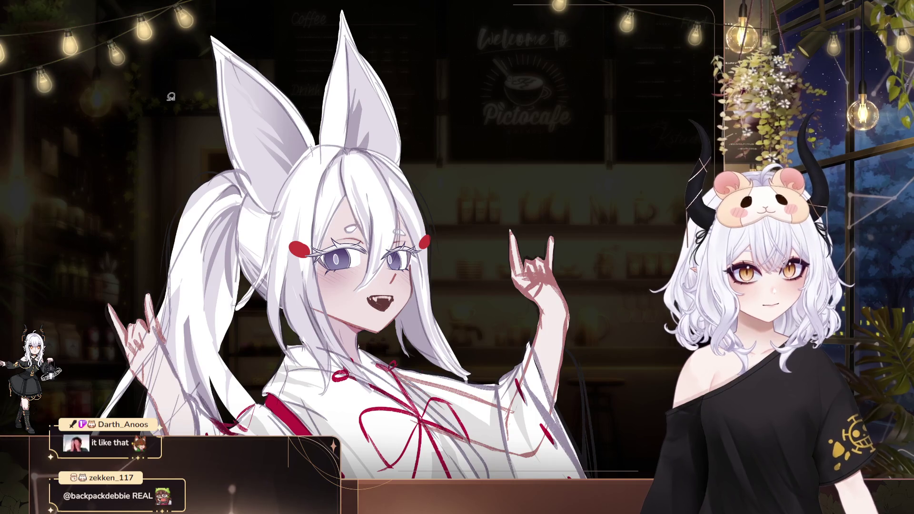
Step: Rotate the lasso-selected face area slightly clockwise, then clear the selection
left_click_drag(281, 224, 372, 292)
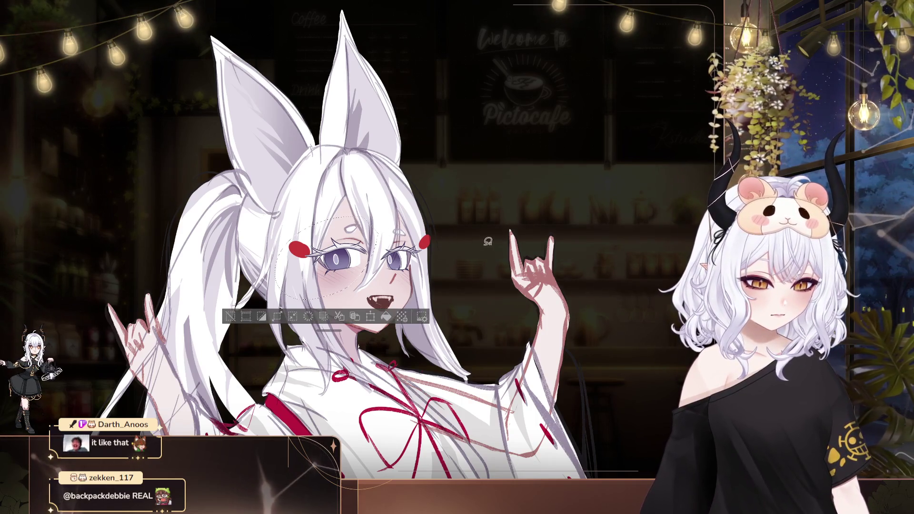
key("ctrl+t")
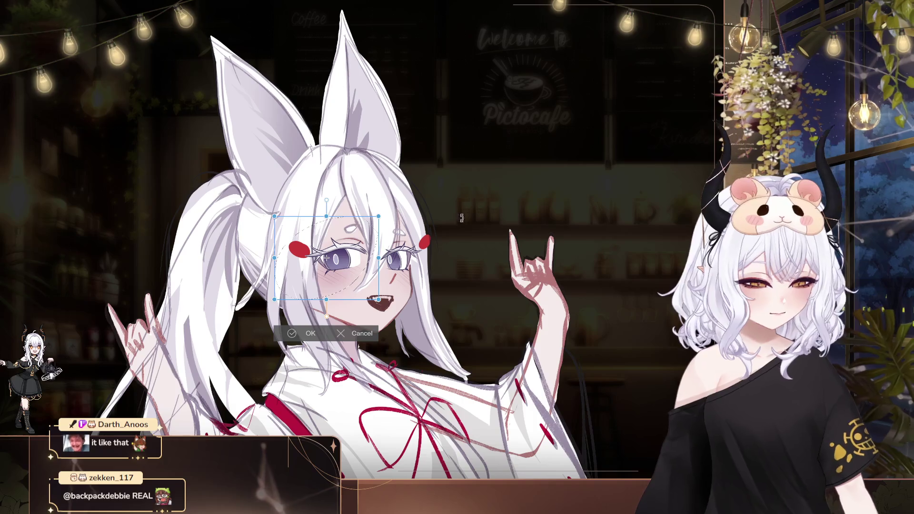
left_click_drag(490, 167, 494, 170)
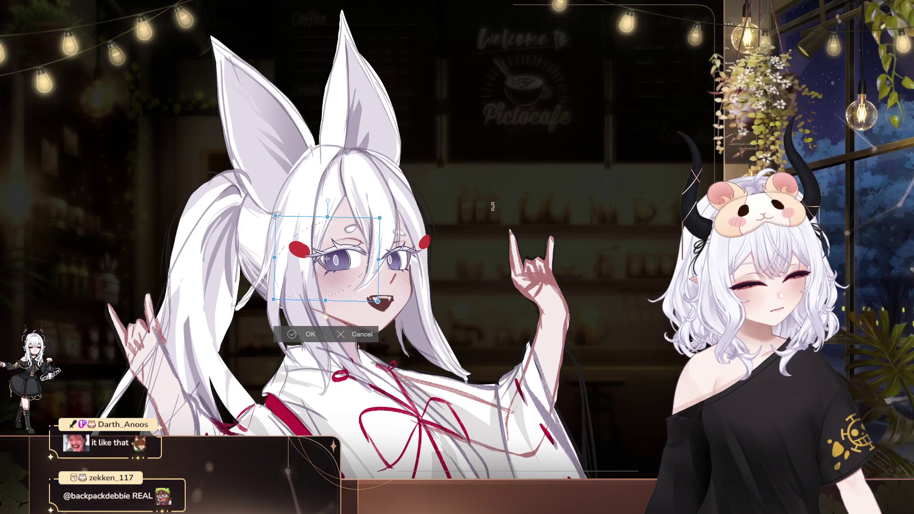
key("Return")
key("ctrl+d")
Step: Mirror the canvas to check proportions, then rotate the left eye slightly counter-clockwise
key("h")
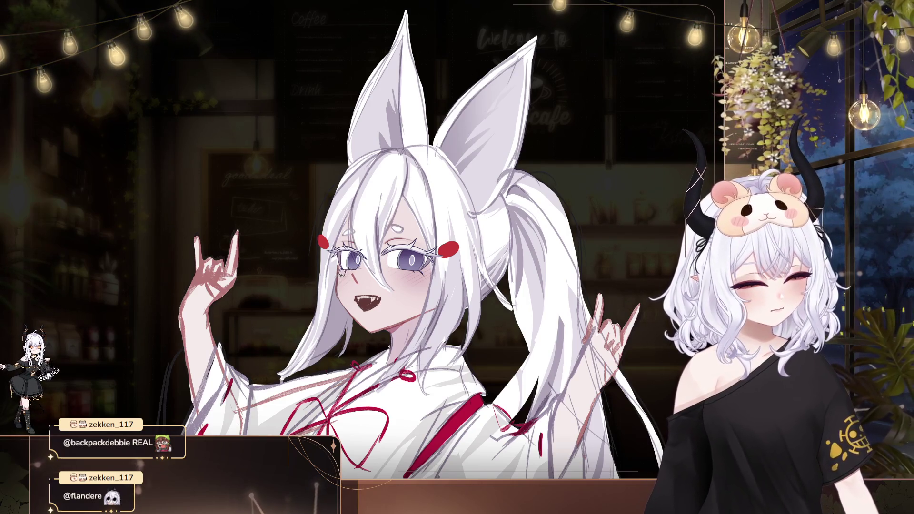
mouse_move(369, 264)
left_mouse_down()
mouse_move(329, 233)
mouse_move(366, 276)
left_mouse_up()
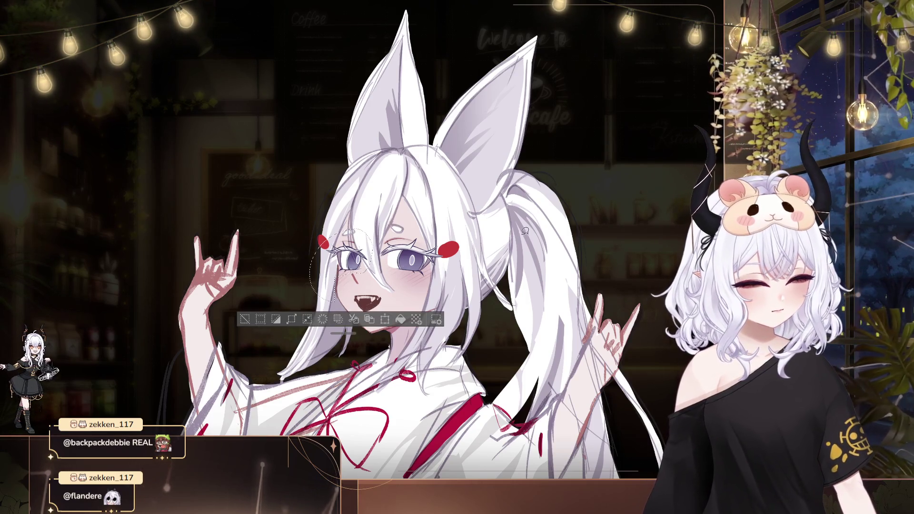
key("ctrl+t")
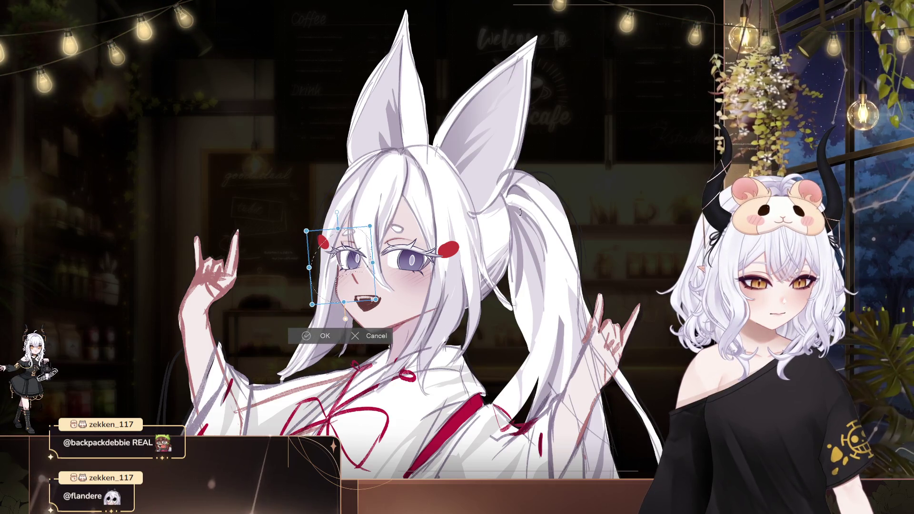
key("Return")
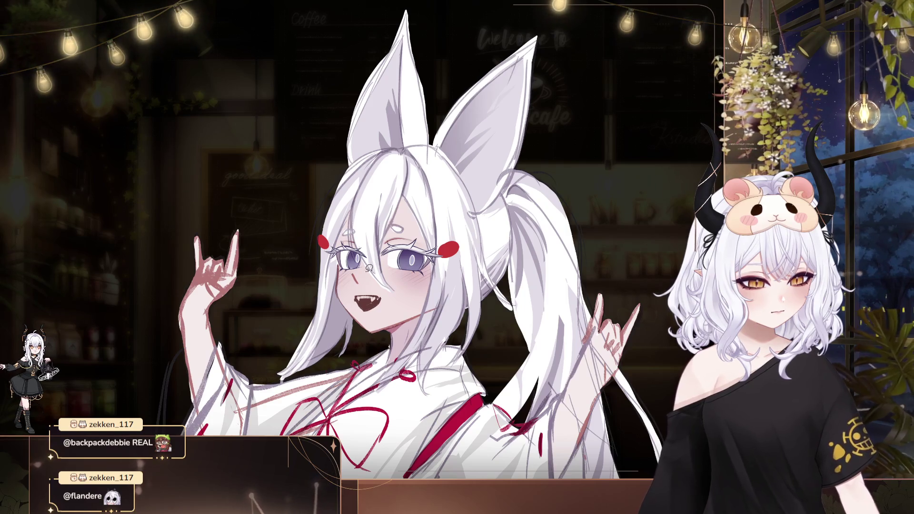
left_click_drag(350, 248, 356, 280)
key("ctrl+t")
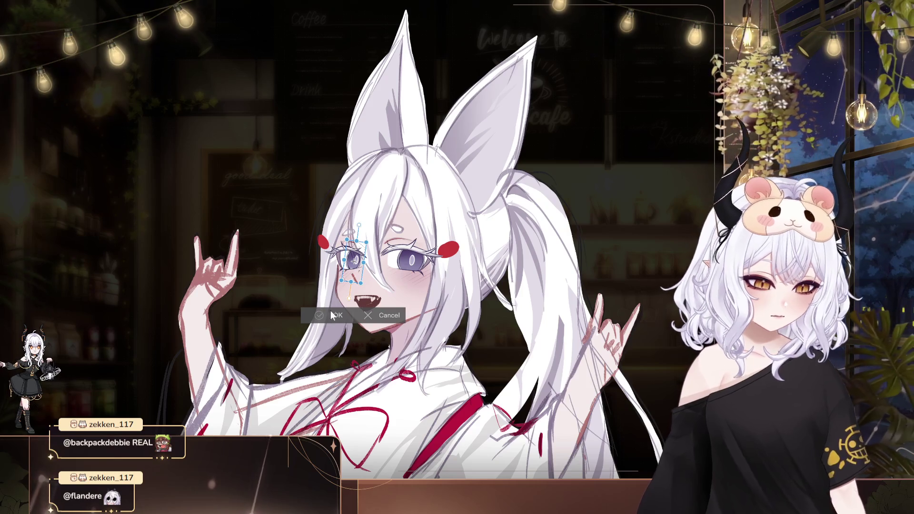
left_click_drag(443, 238, 441, 231)
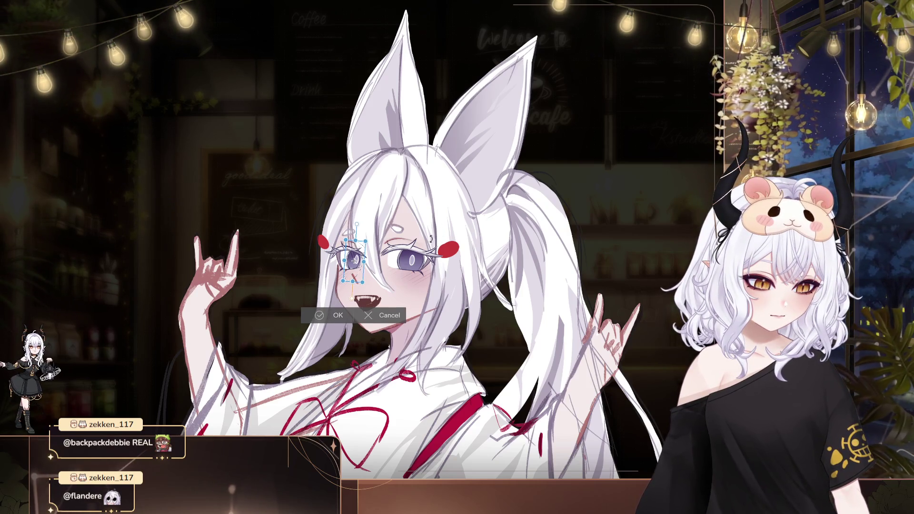
key("Return")
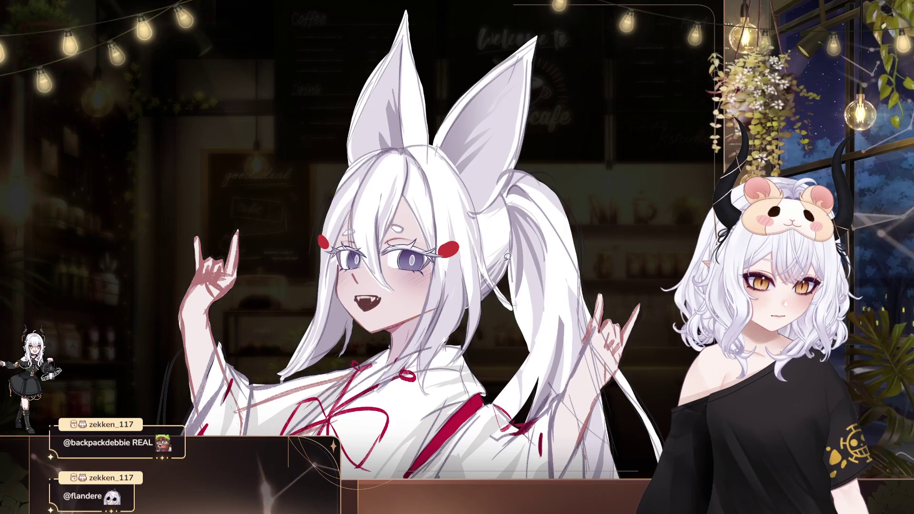
Step: Flip the canvas horizontally, zoom in and out on the face, and shift the character left
key("h")
scroll(540, 192, "up", 3)
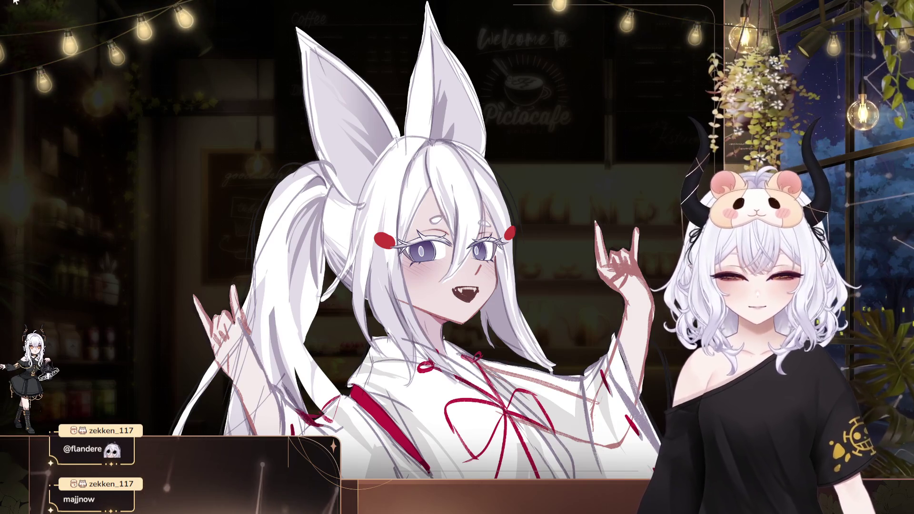
scroll(489, 260, "up", 3)
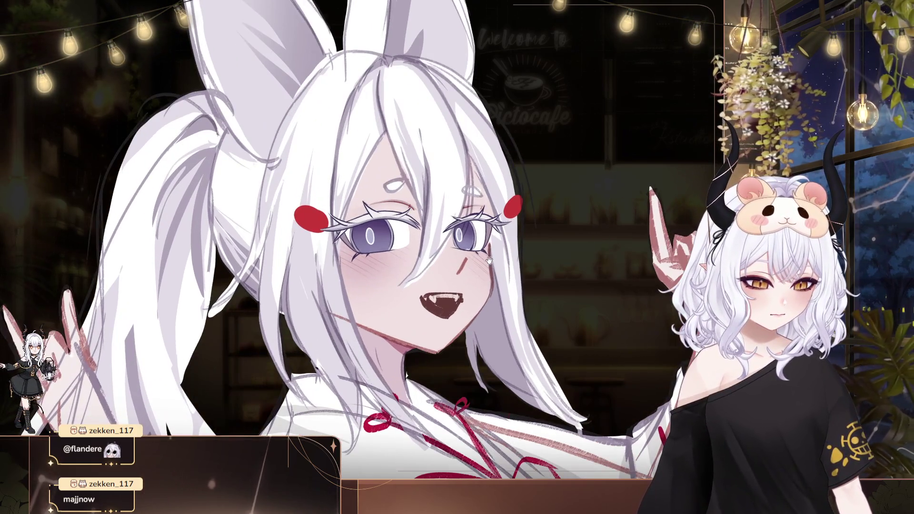
scroll(490, 261, "down", 3)
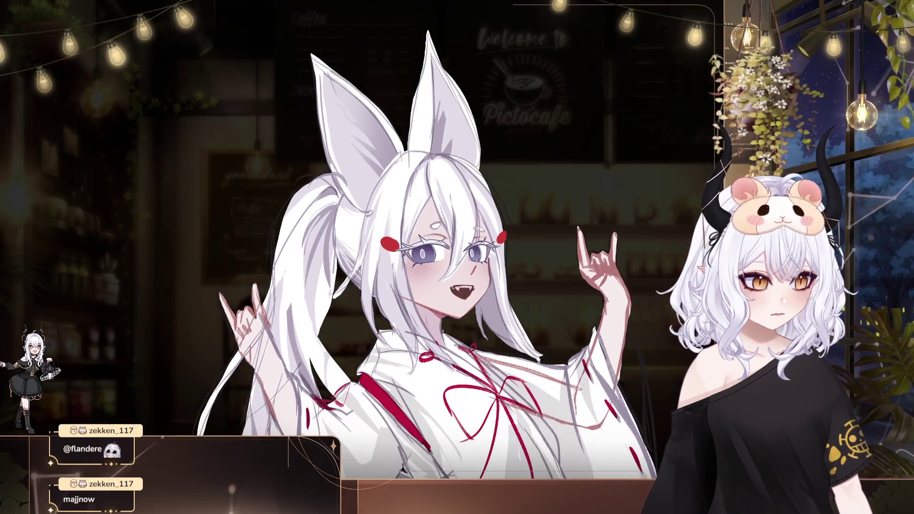
left_click_drag(574, 251, 454, 255)
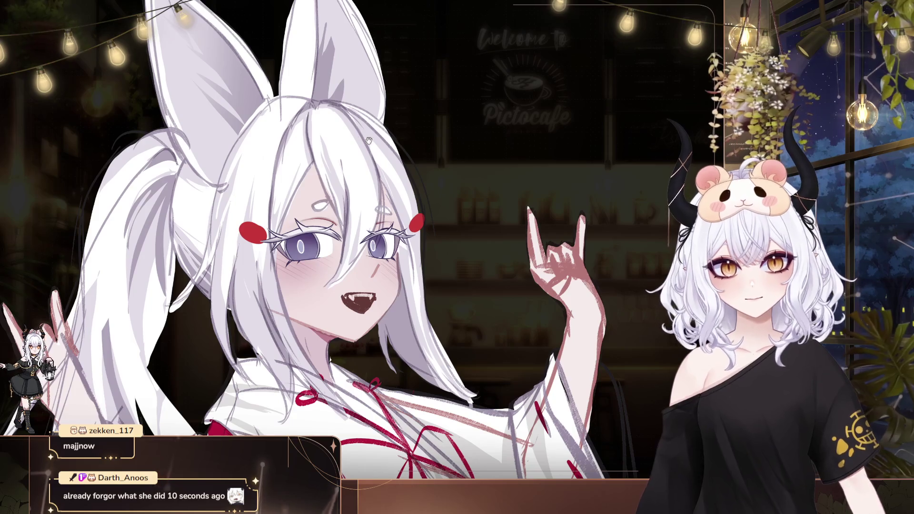
Step: Trace the chin line and the left cheek contour in green
left_click_drag(402, 133, 346, 131)
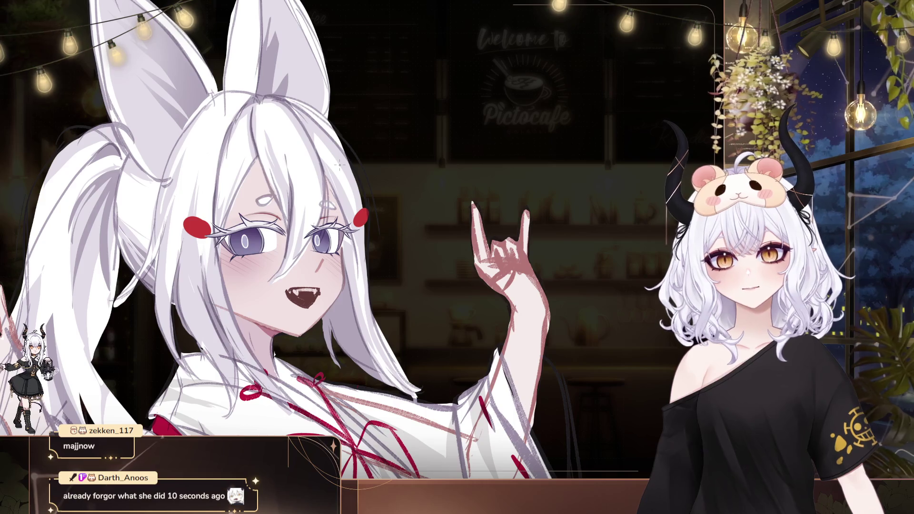
left_click_drag(339, 165, 352, 107)
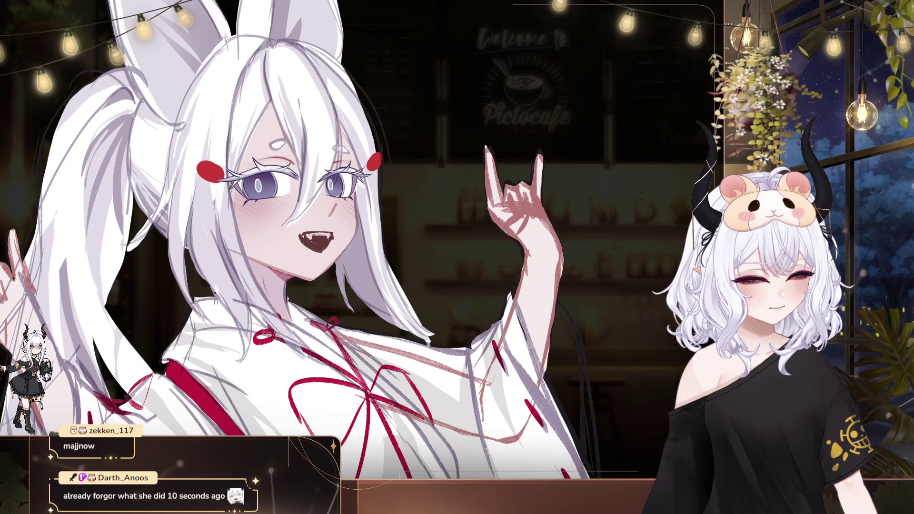
mouse_move(334, 276)
left_mouse_down()
mouse_move(356, 283)
mouse_move(386, 323)
left_mouse_up()
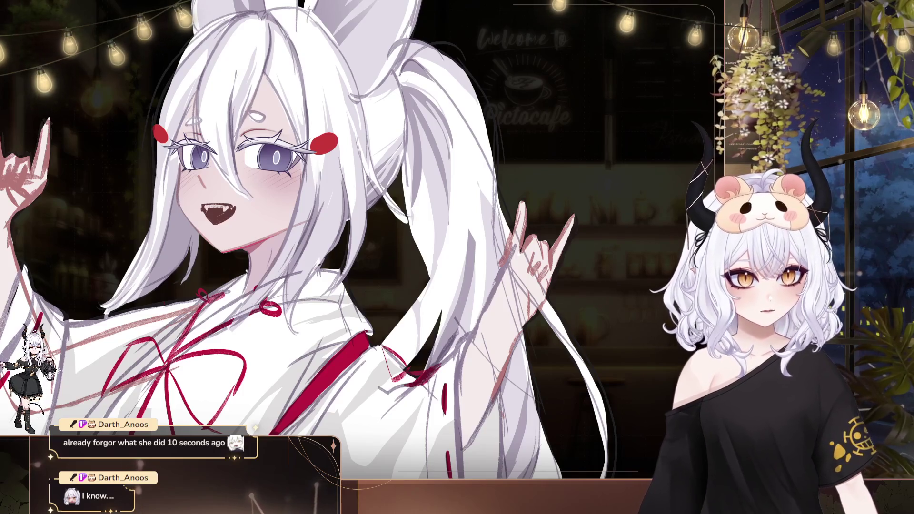
left_click_drag(222, 252, 273, 238)
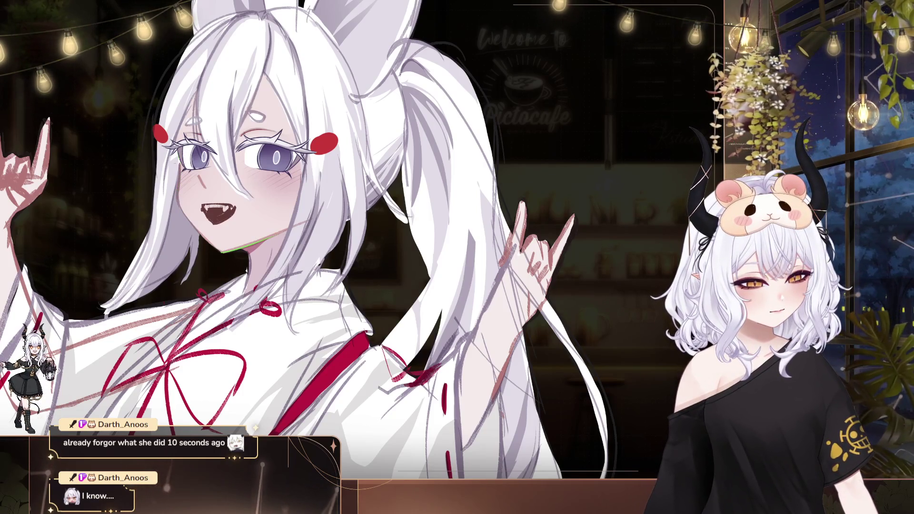
left_click_drag(178, 165, 181, 198)
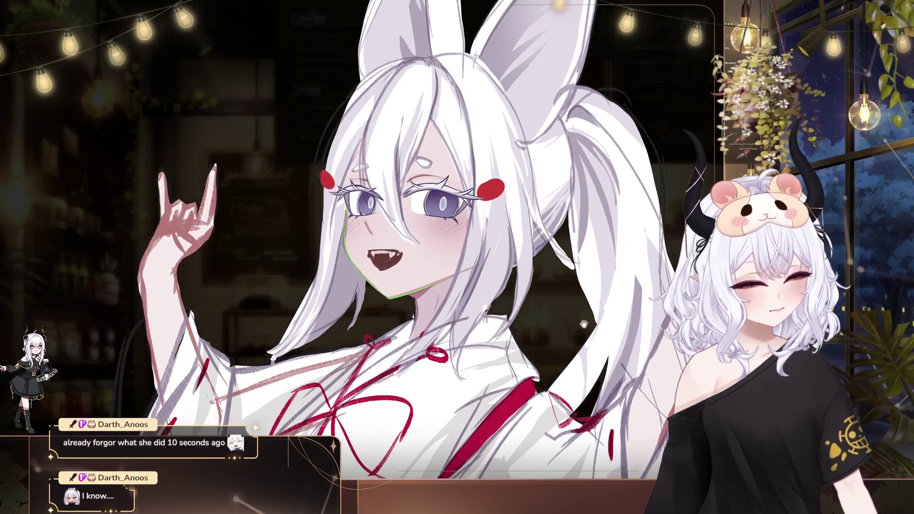
Step: Sample the chin-line colour and draw a thin dark line along the face's edge, comparing with undo/redo
left_click(425, 286, "alt")
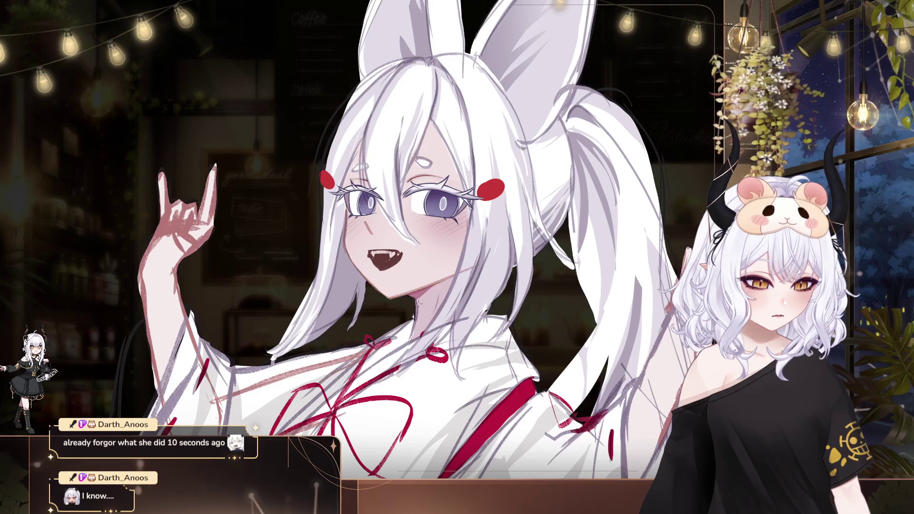
left_click_drag(444, 327, 406, 330)
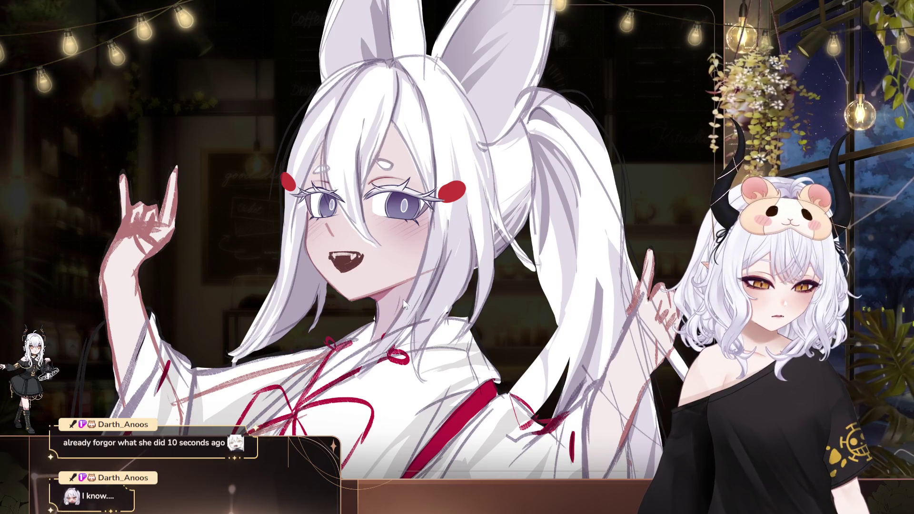
left_click_drag(307, 213, 304, 253)
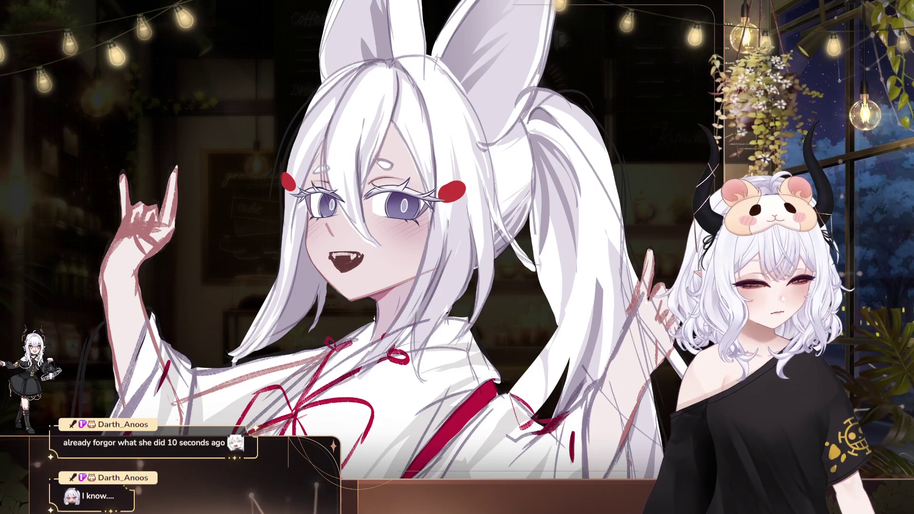
key("ctrl+z")
key("ctrl+y")
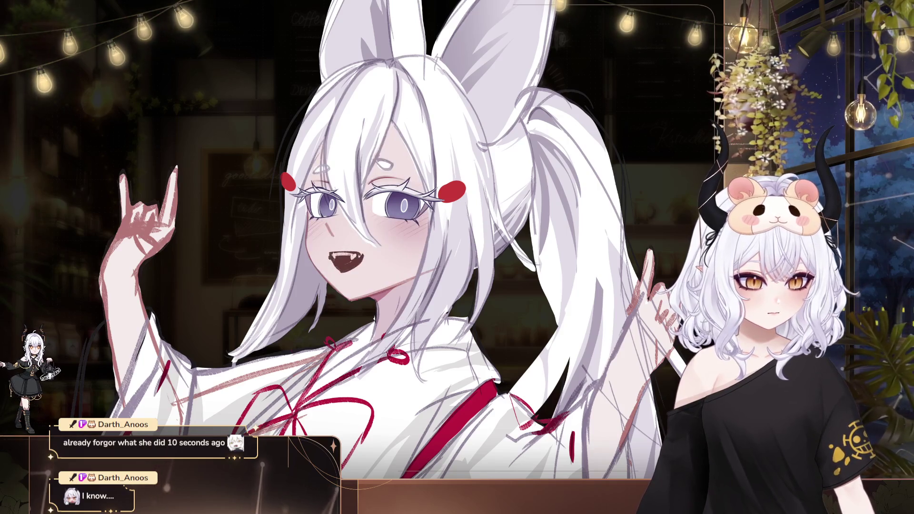
scroll(550, 321, "down", 2)
scroll(314, 212, "up", 5)
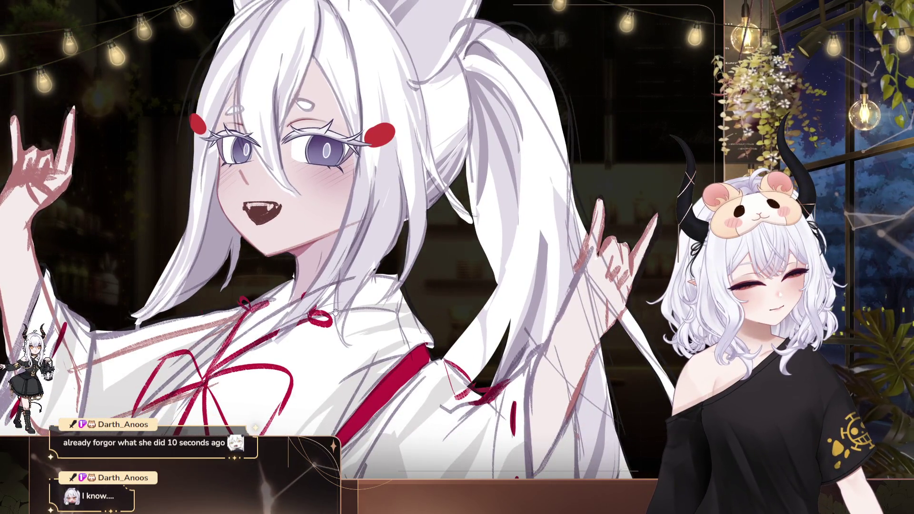
left_click_drag(269, 258, 439, 302)
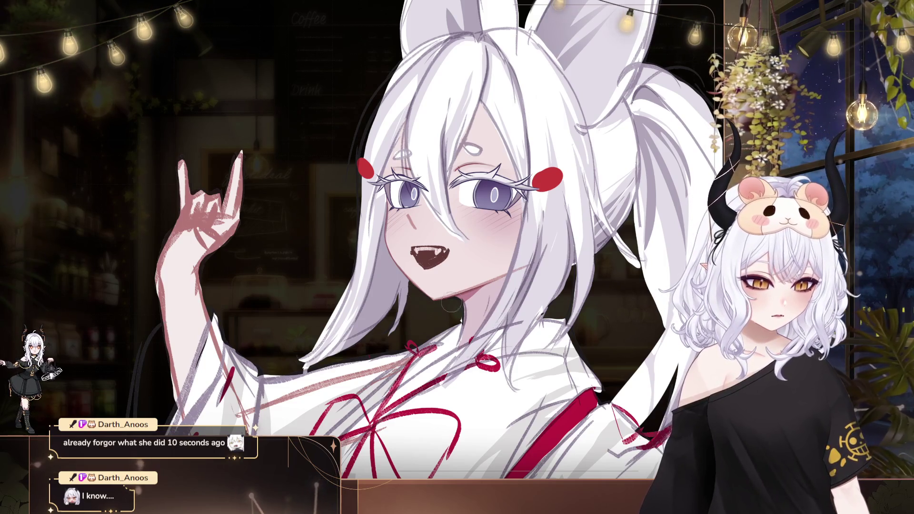
left_click_drag(418, 329, 330, 315)
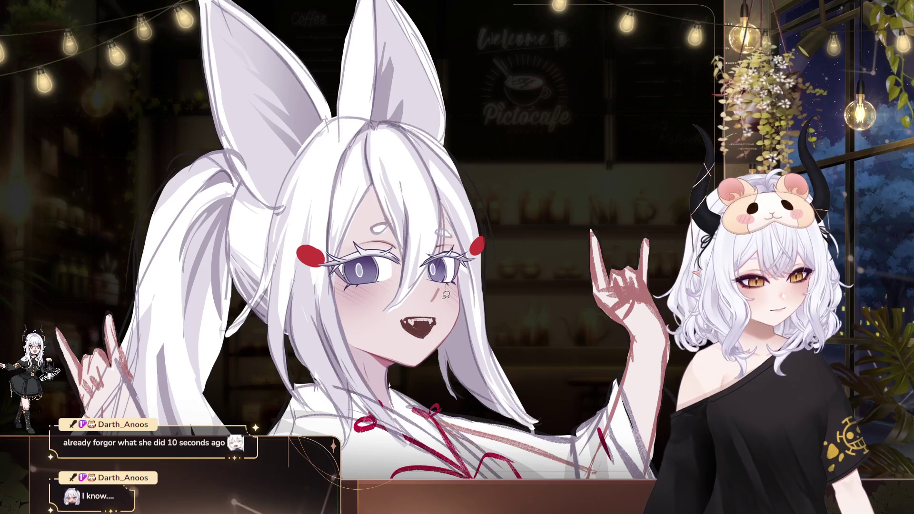
Step: Transform the small cheek stroke beside the mouth, then re-centre the view on the face
left_click_drag(437, 287, 431, 305)
key("ctrl+t")
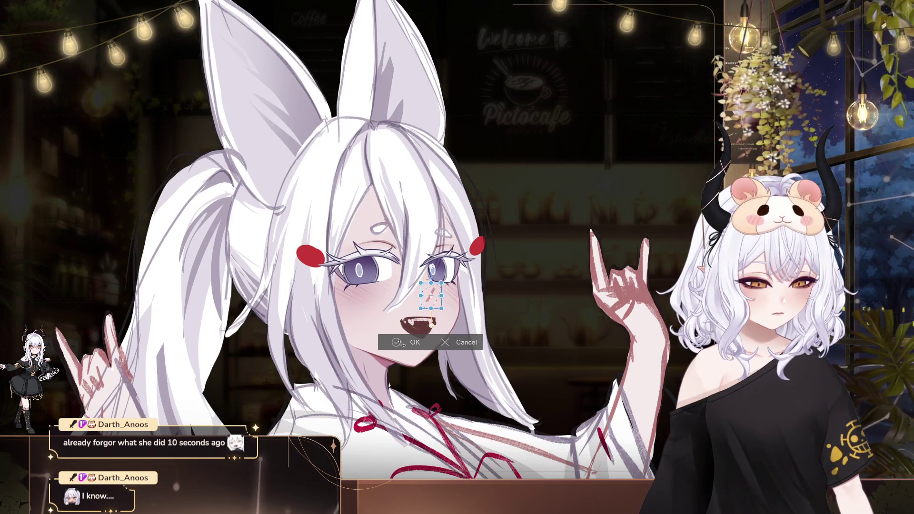
key("Return")
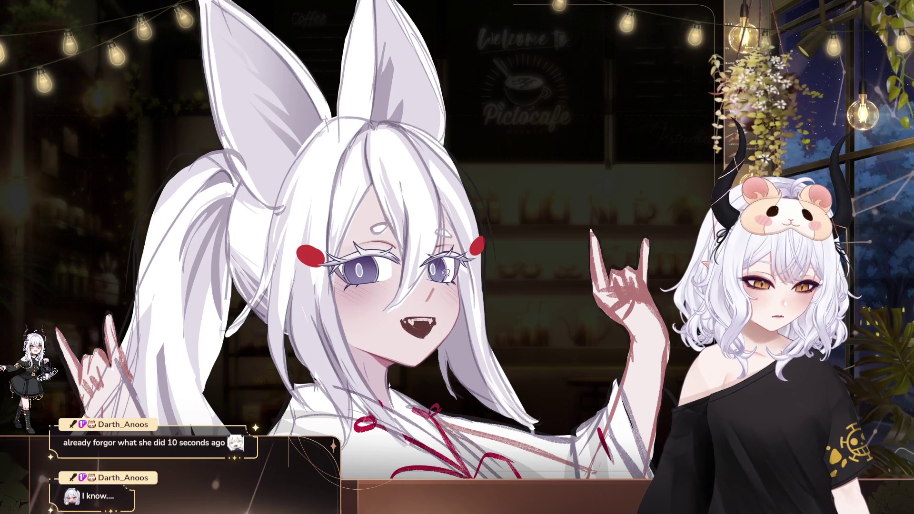
left_click_drag(362, 257, 324, 243)
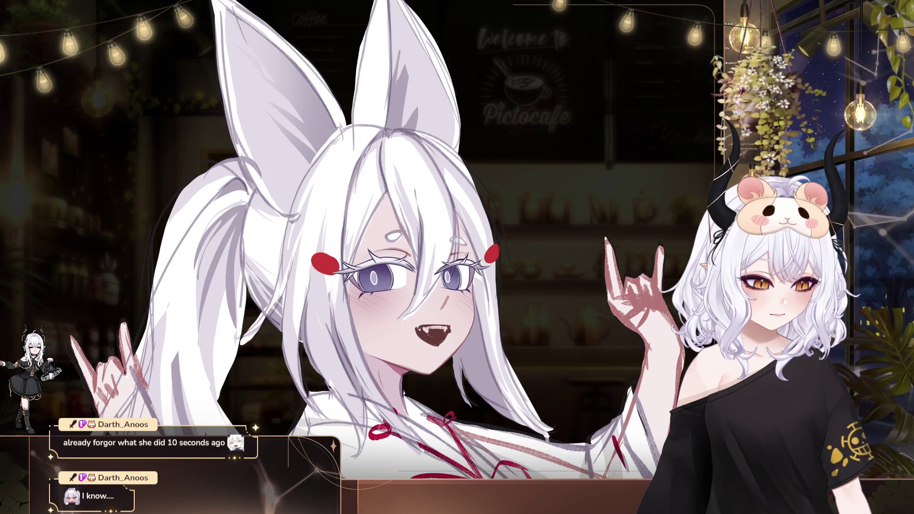
left_click_drag(585, 182, 553, 193)
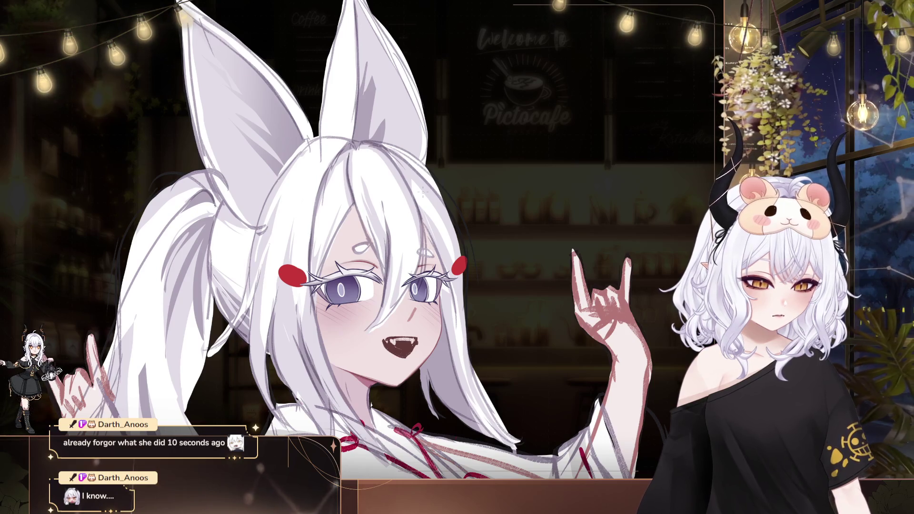
Step: Zoom out and back in on the girl's face
scroll(422, 192, "down", 3)
scroll(409, 246, "up", 4)
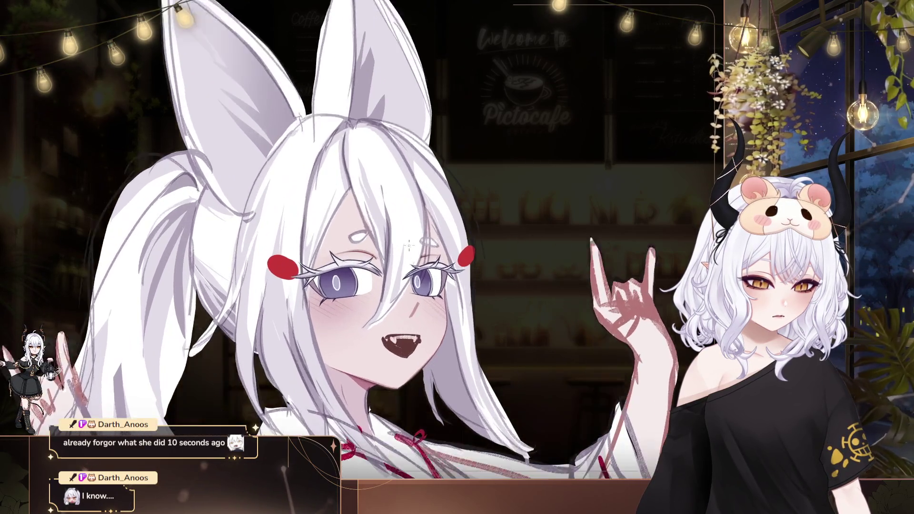
scroll(418, 243, "up", 2)
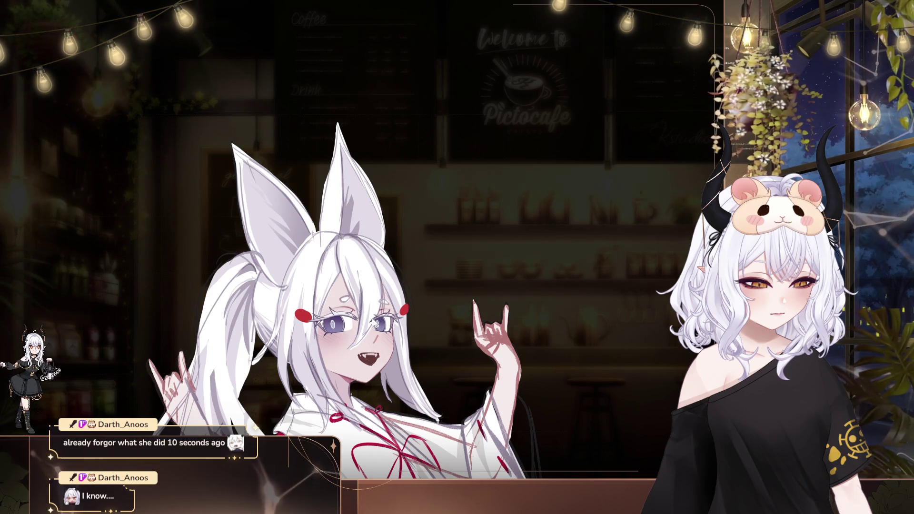
Step: Pan and zoom in to frame the face and raised hand
left_click_drag(472, 326, 461, 299)
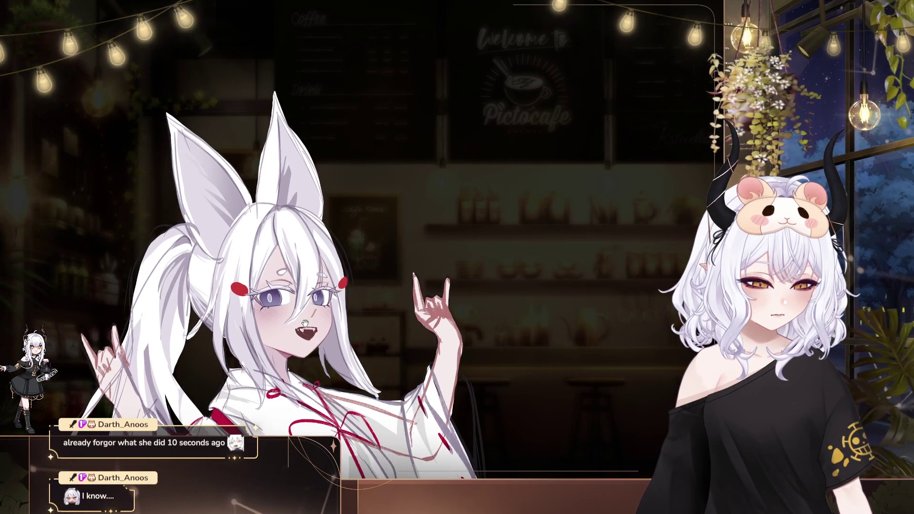
scroll(305, 324, "up", 5)
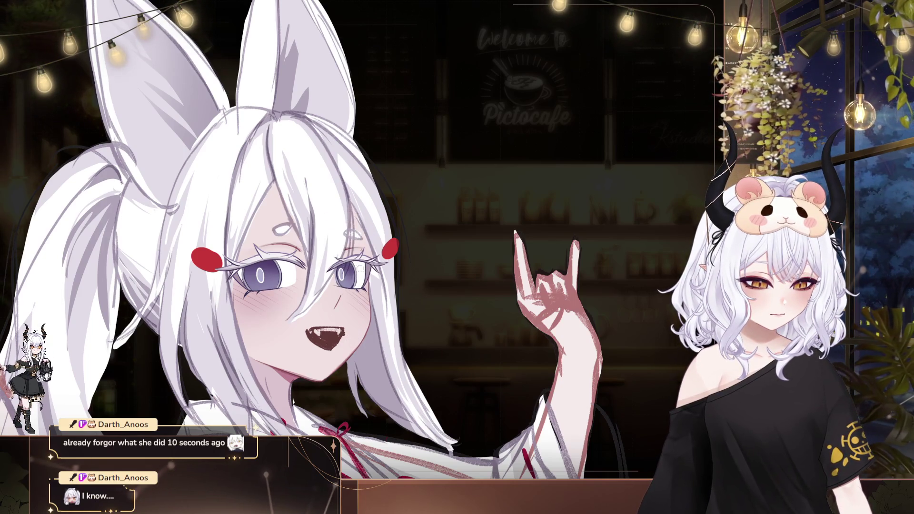
left_click_drag(360, 339, 397, 339)
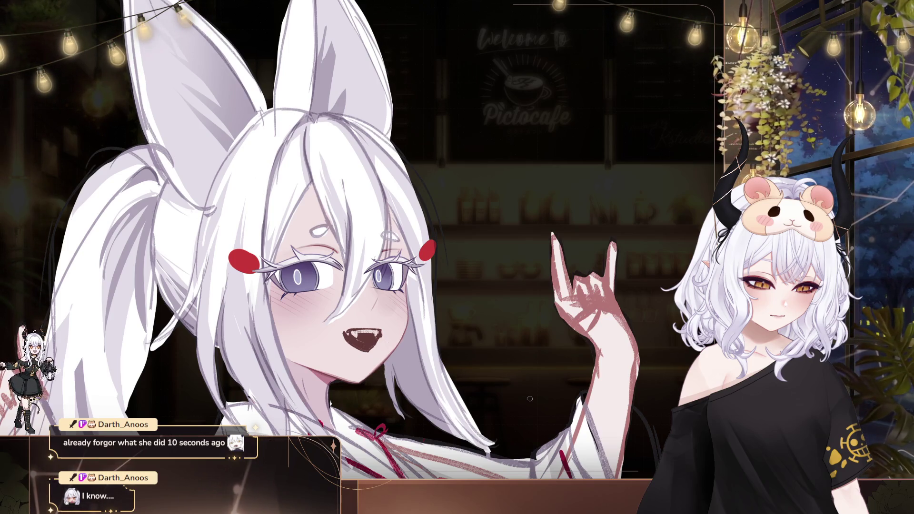
scroll(442, 238, "down", 5)
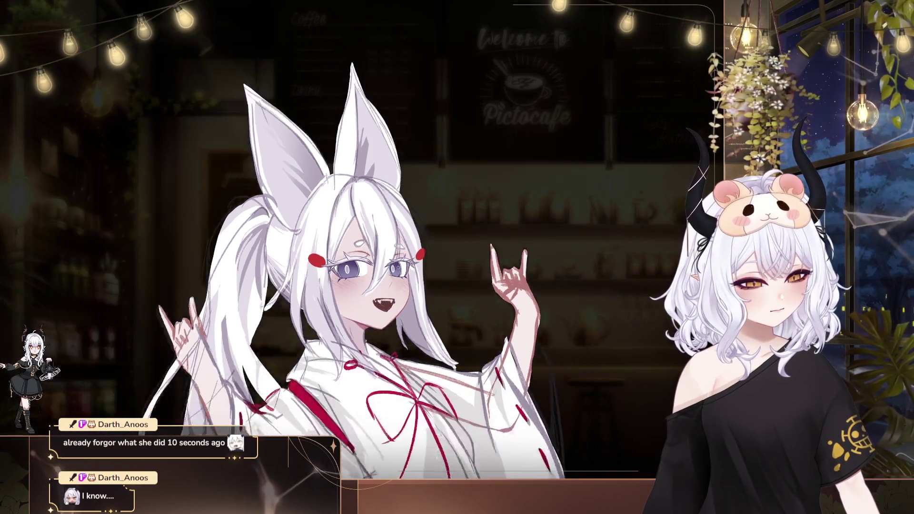
Step: Zoom in on the eyes and cheeks, zoom out to check, then zoom back in
scroll(457, 261, "up", 5)
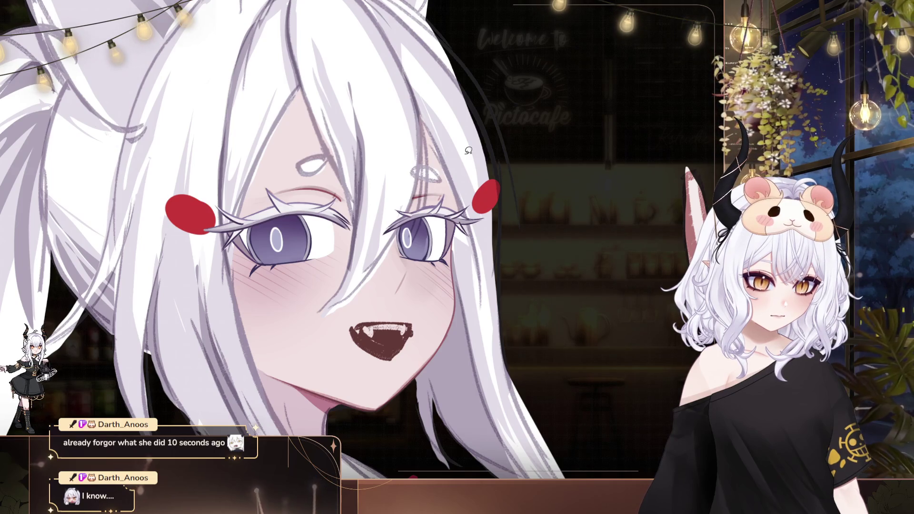
scroll(452, 346, "down", 2)
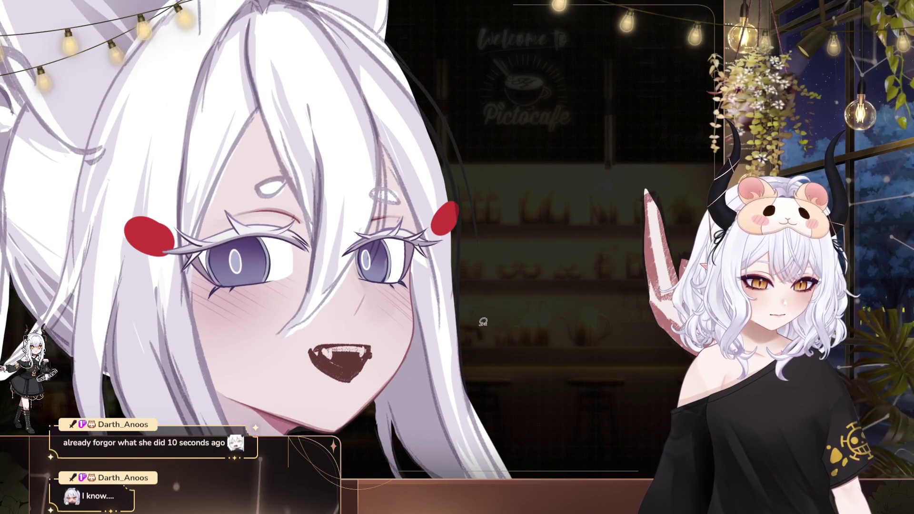
scroll(353, 334, "down", 5)
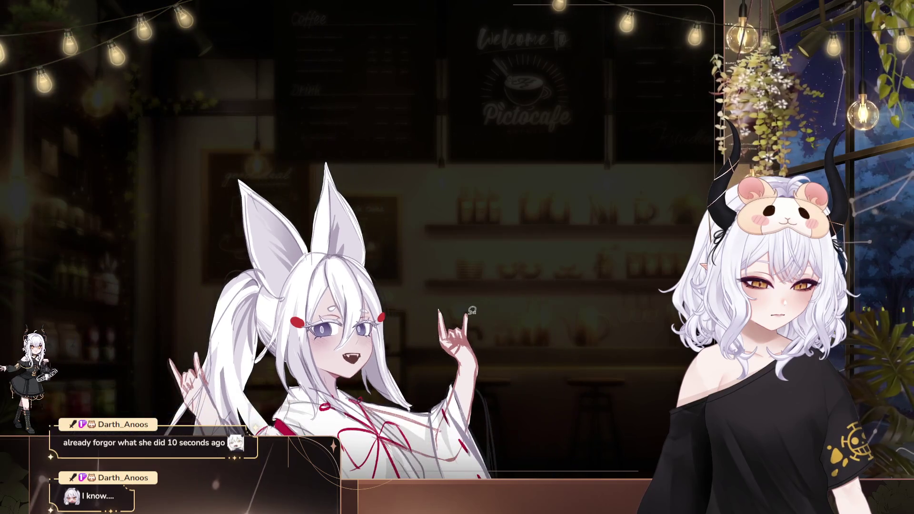
scroll(395, 358, "up", 5)
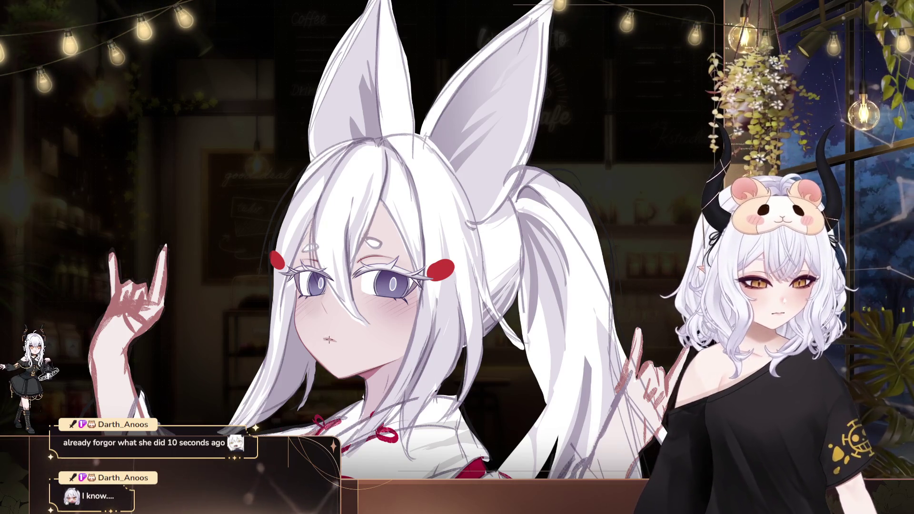
Step: Draw a small closed mouth, lasso and delete it, then undo to restore the fanged grin
mouse_move(324, 339)
left_mouse_down()
mouse_move(334, 340)
mouse_move(331, 319)
left_mouse_up()
key("m")
key("Delete")
key("ctrl+d")
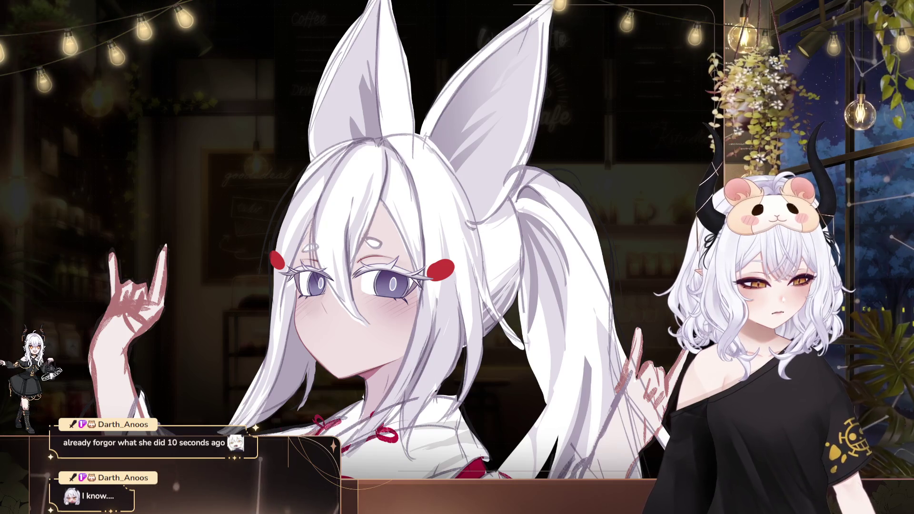
key("ctrl+z")
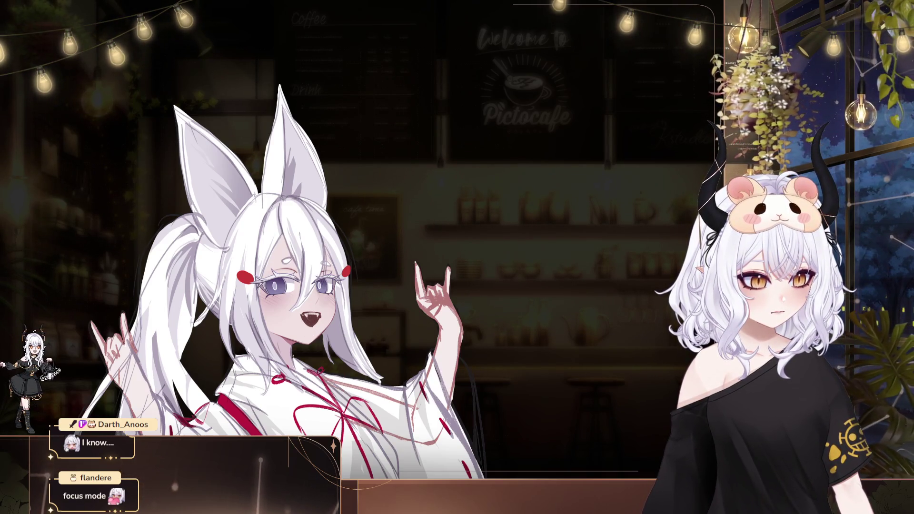
Step: Zoom into the sketch, rotate the canvas counter-clockwise, and pan toward the kimono sleeve
left_click_drag(395, 283, 378, 274)
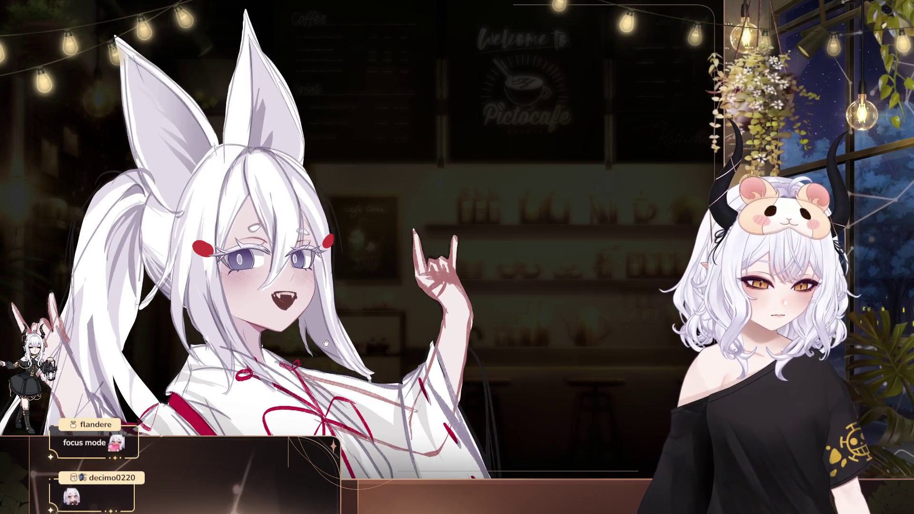
scroll(379, 273, "up", 2)
mouse_move(453, 290)
left_mouse_down()
mouse_move(476, 278)
mouse_move(427, 270)
left_mouse_up()
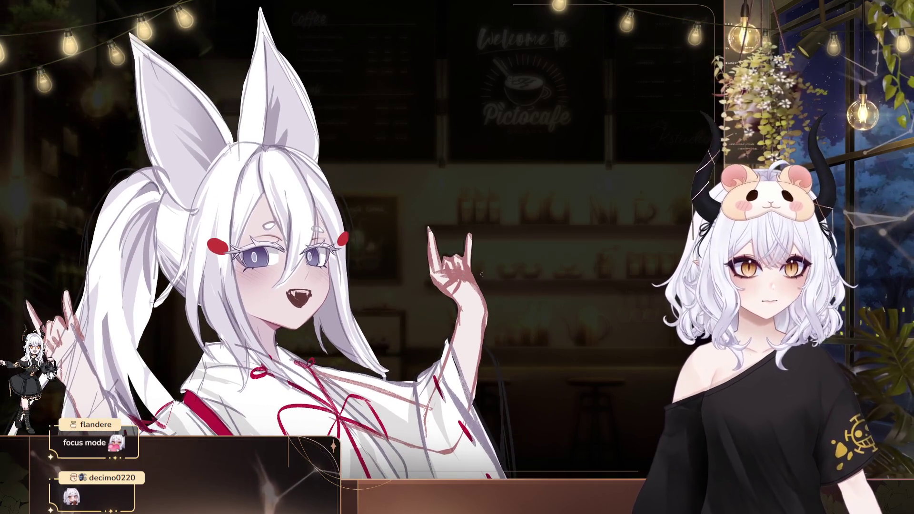
key("minus")
key("minus")
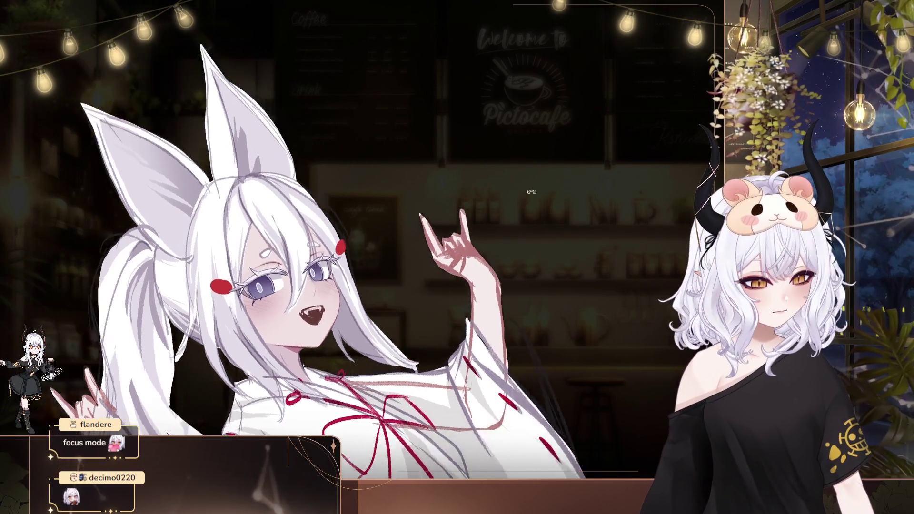
left_click_drag(457, 257, 385, 200)
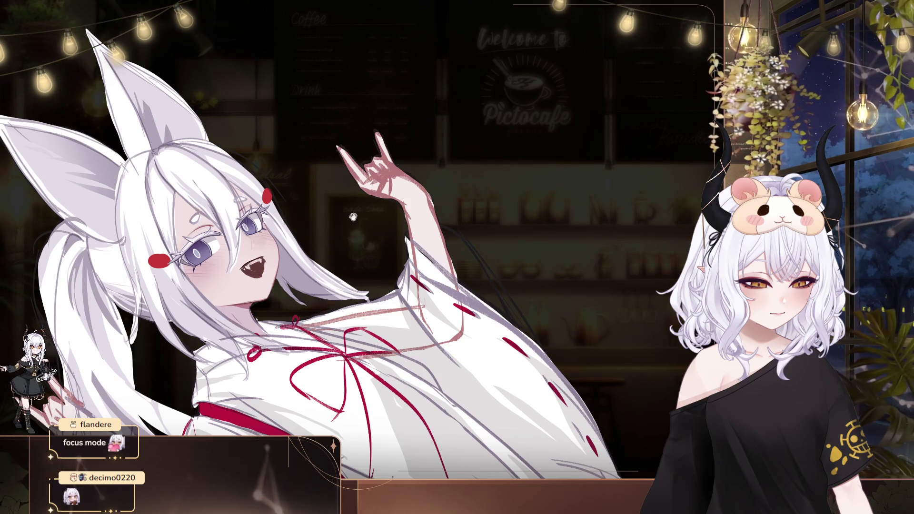
left_click_drag(351, 219, 327, 177)
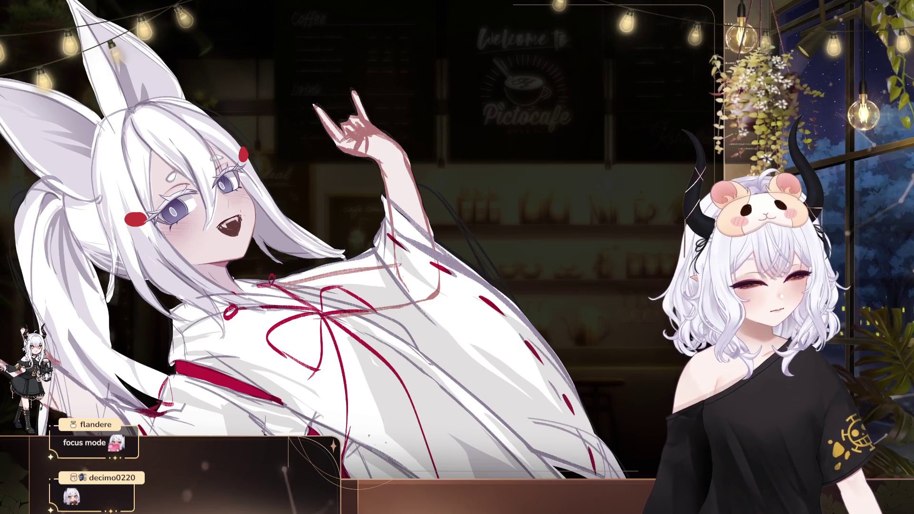
left_click_drag(327, 177, 263, 154)
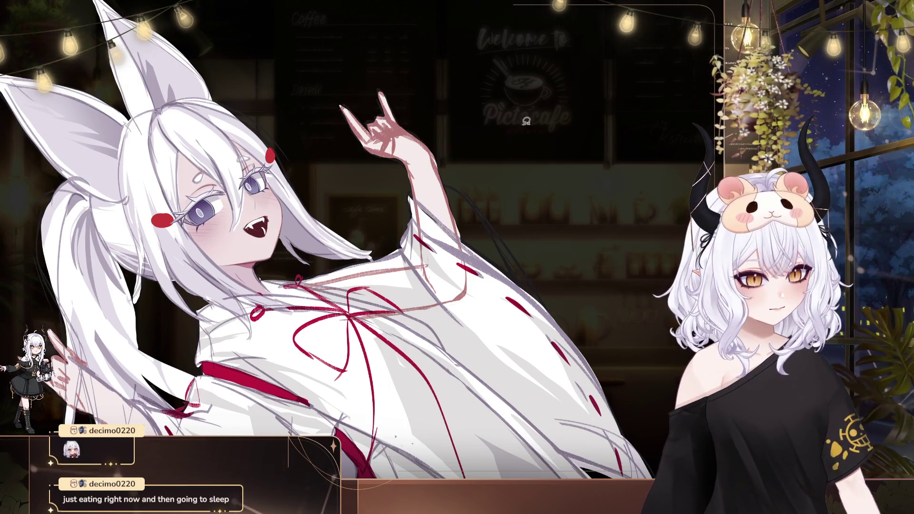
Step: Reshape the mouth with a selection transform and paint a red tongue inside it
left_click_drag(251, 214, 282, 245)
key("ctrl+t")
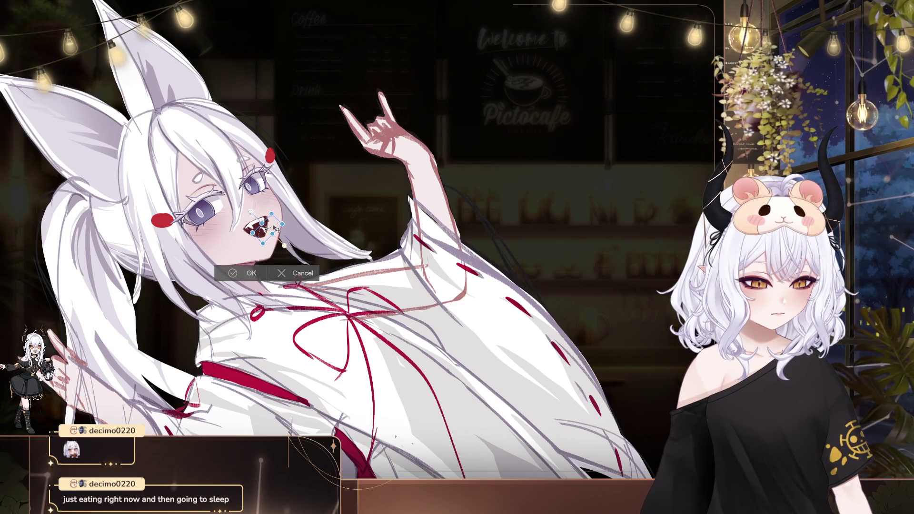
left_click(247, 272)
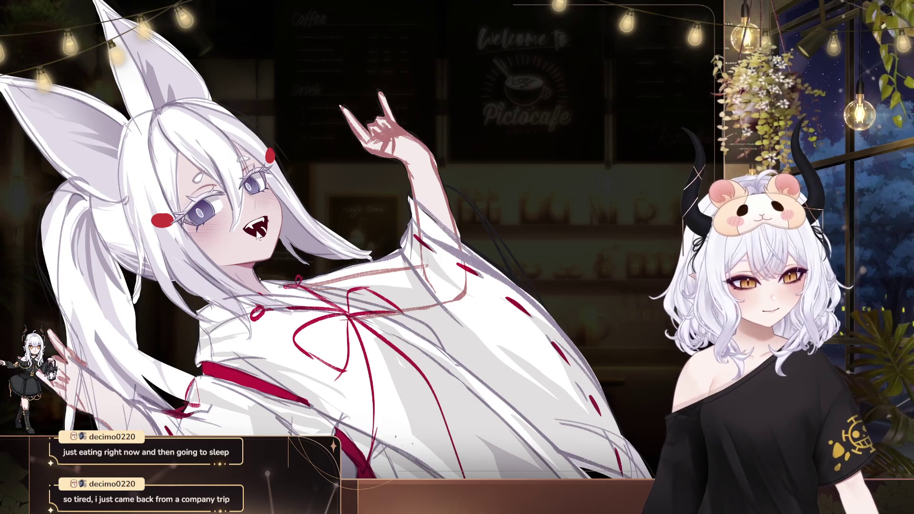
left_click_drag(252, 241, 262, 234)
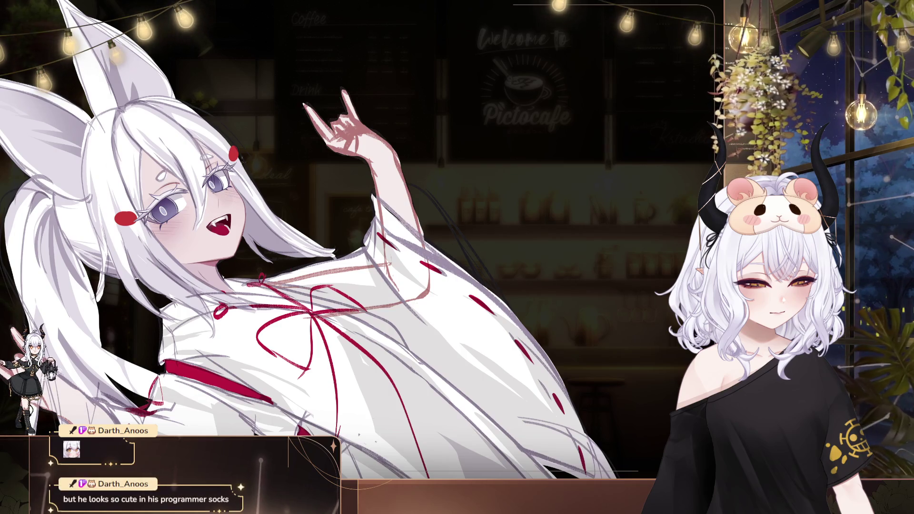
left_click_drag(286, 114, 385, 111)
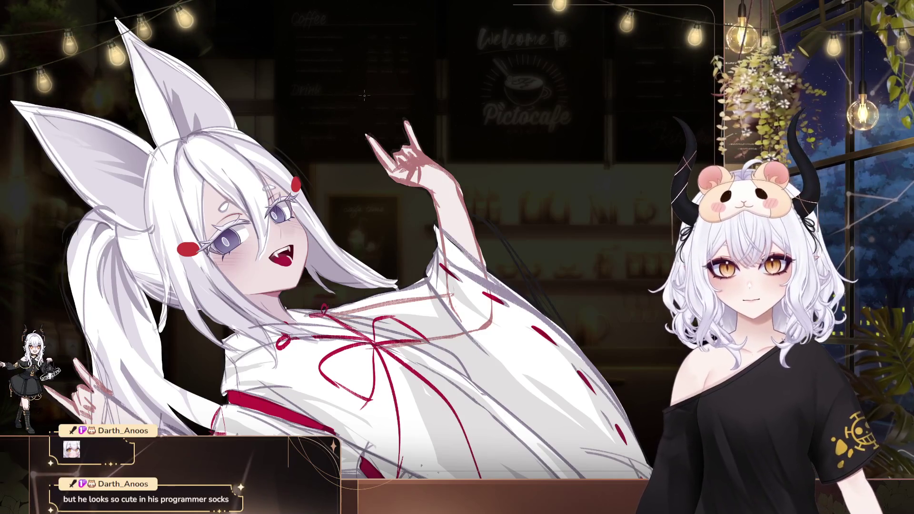
Step: Zoom in on the girl's face and pan to center it in the view
scroll(319, 195, "up", 1)
scroll(318, 196, "up", 2)
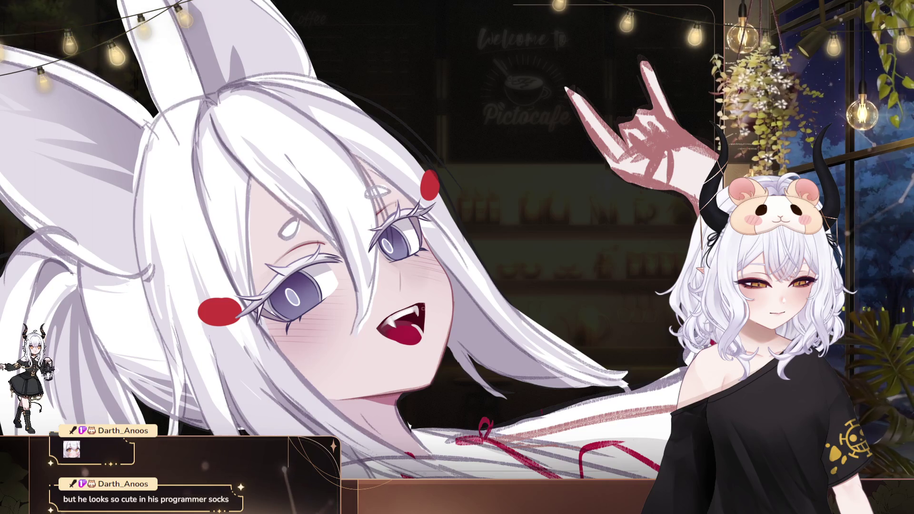
left_click_drag(422, 310, 343, 265)
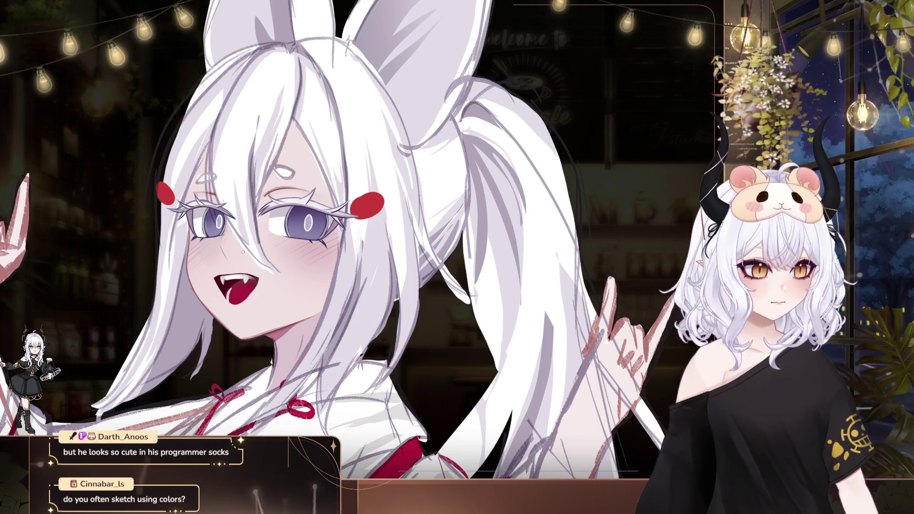
Step: Mirror the view to check proportions, fit the whole character, then zoom in on the face
key("m")
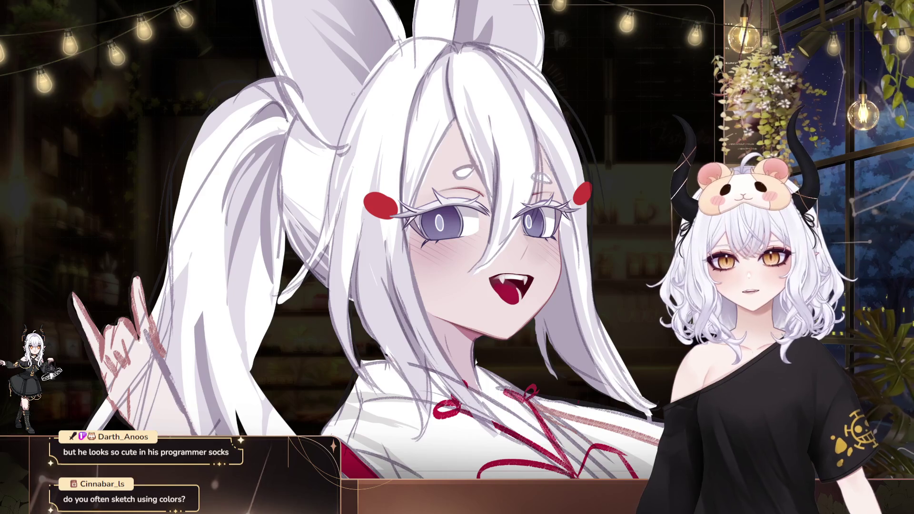
key("ctrl+0")
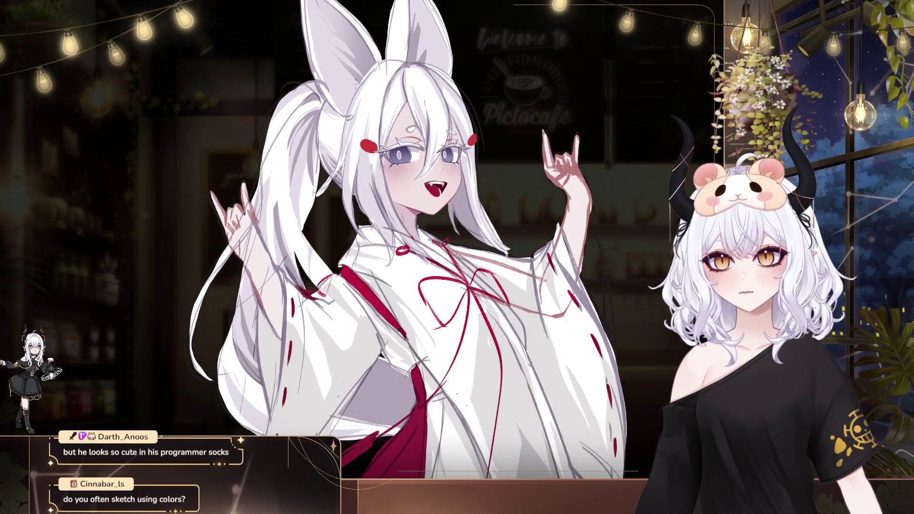
scroll(395, 233, "up", 1)
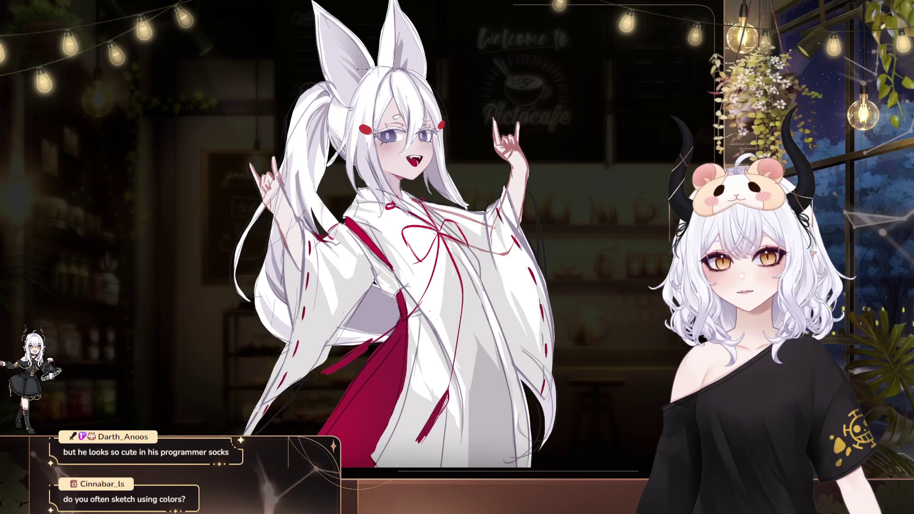
scroll(395, 233, "up", 1)
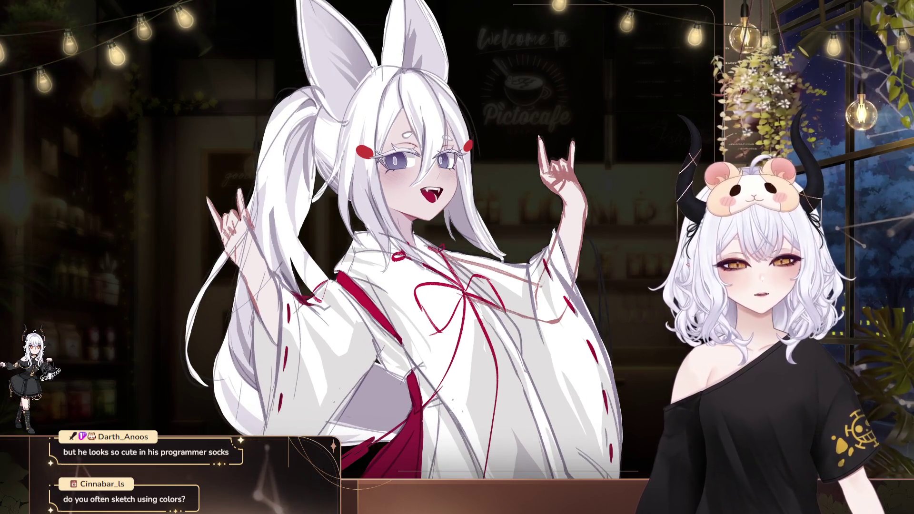
scroll(385, 67, "up", 3)
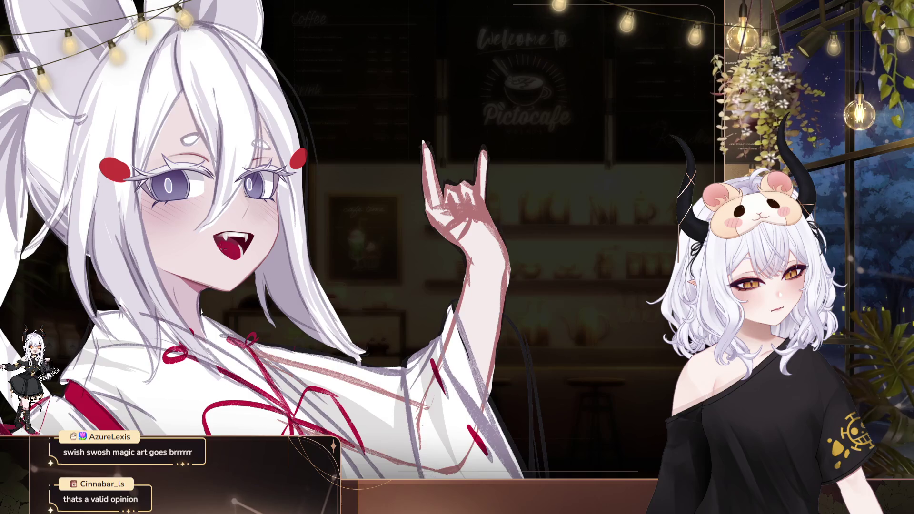
Step: Flip the canvas view horizontally and recenter on the face and raised hand
left_click_drag(502, 278, 557, 299)
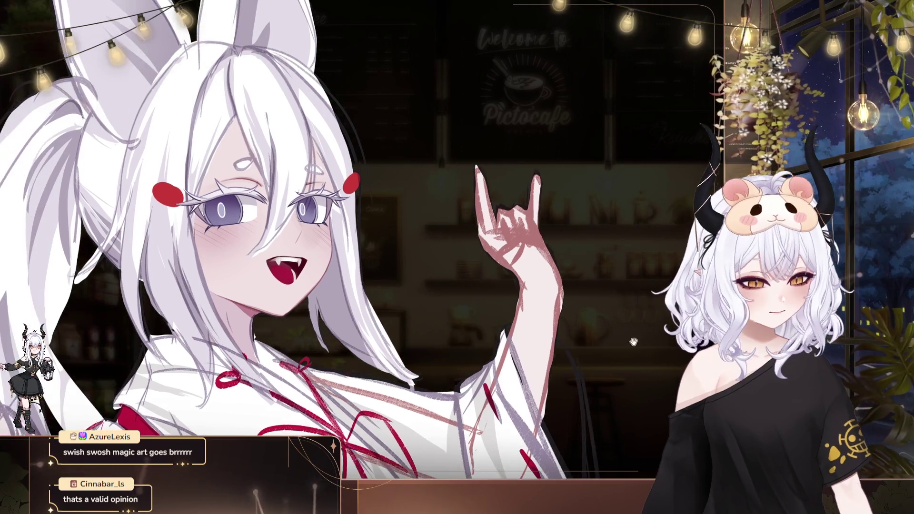
left_click_drag(370, 254, 415, 270)
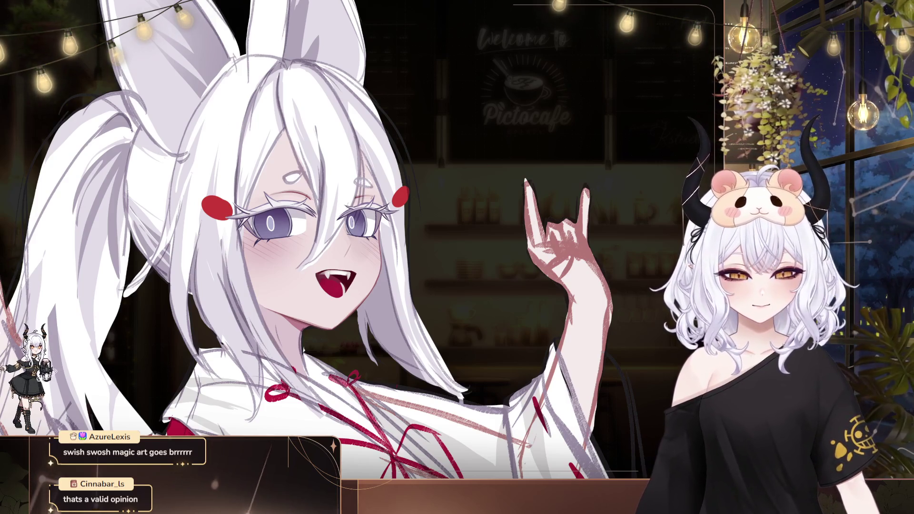
key("m")
left_click_drag(474, 154, 275, 134)
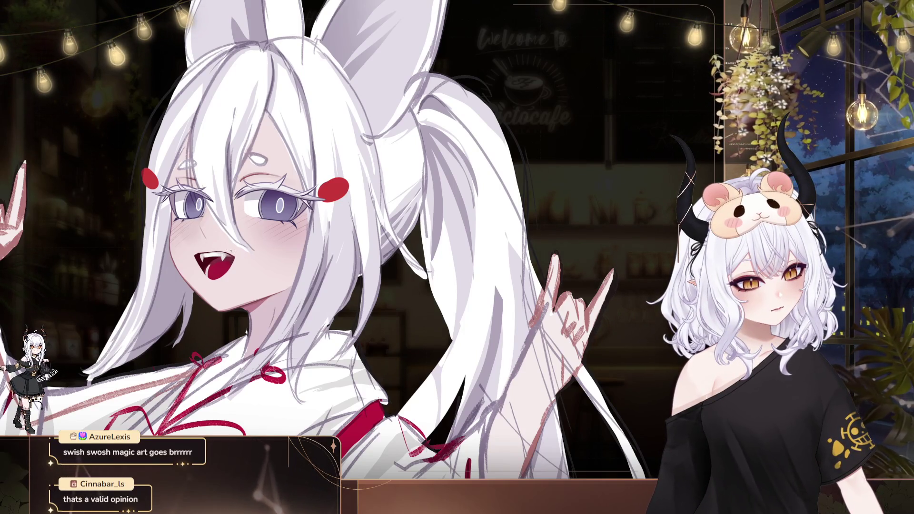
left_click_drag(275, 134, 408, 159)
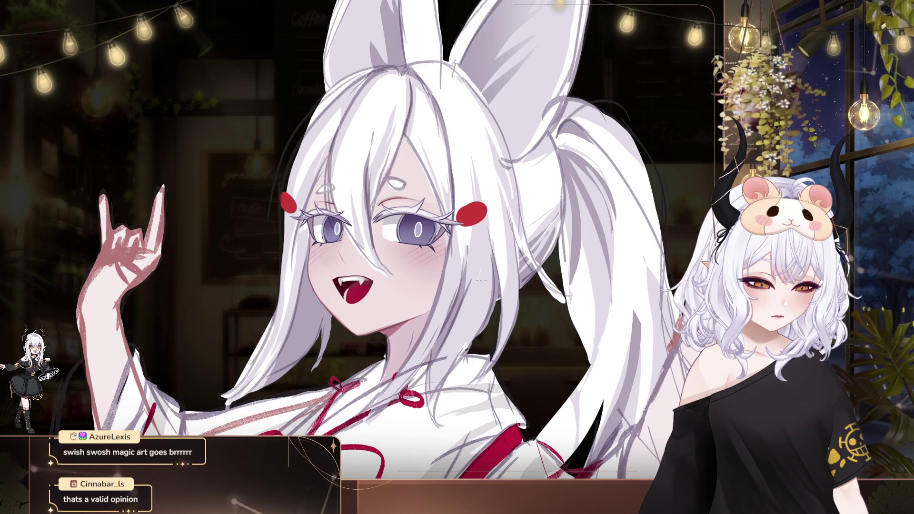
left_click_drag(453, 328, 424, 330)
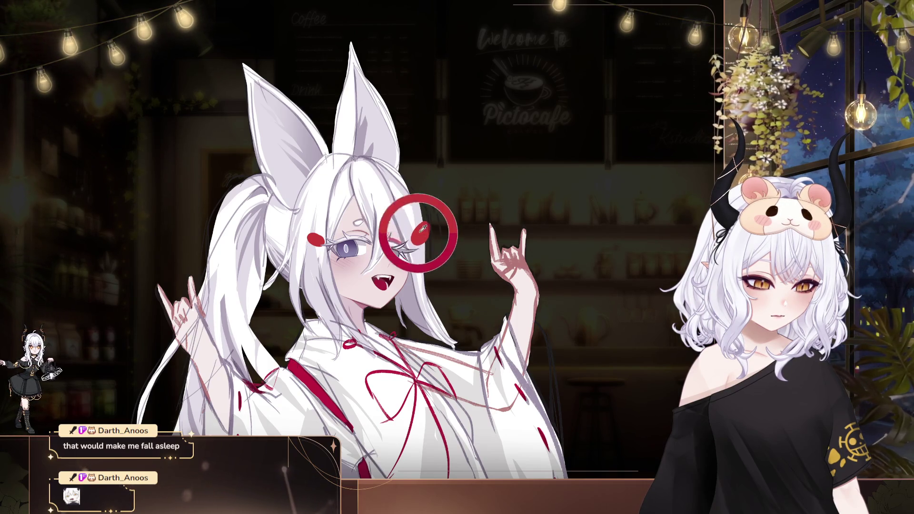
mouse_move(425, 248)
left_mouse_down()
mouse_move(373, 186)
mouse_move(432, 192)
mouse_move(285, 209)
left_mouse_up()
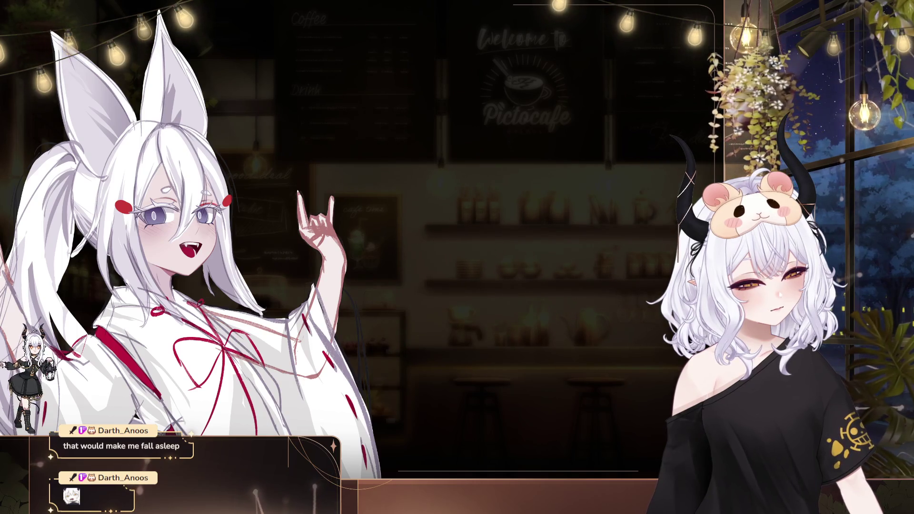
left_click_drag(257, 242, 319, 259)
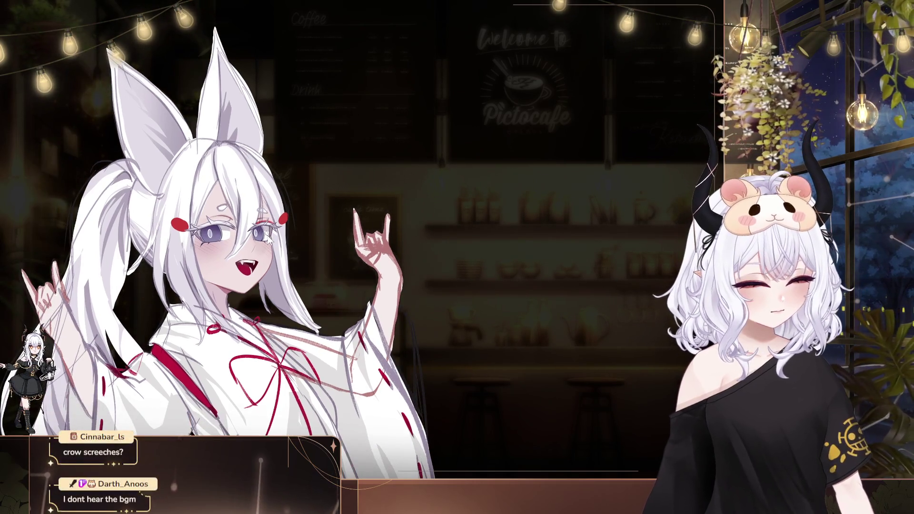
left_click_drag(345, 286, 423, 327)
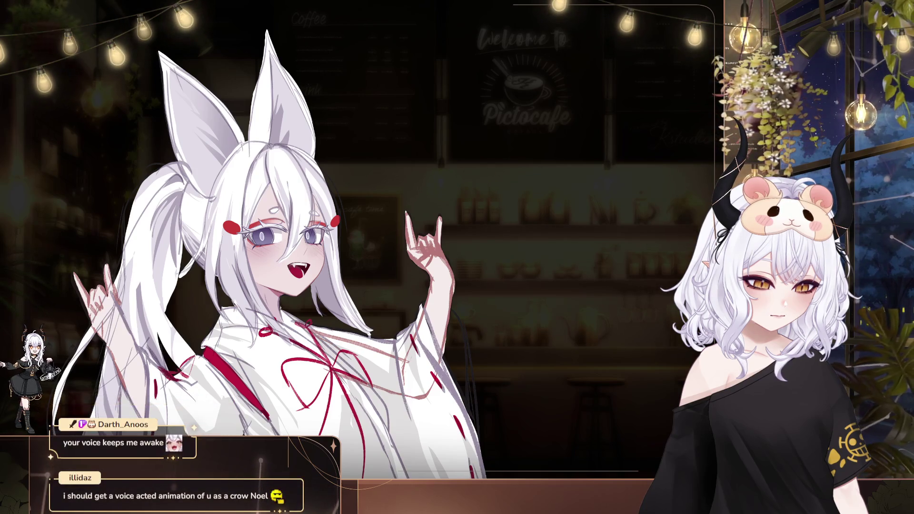
Step: Pan the mirrored canvas to reframe the fox girl
left_click_drag(421, 264, 420, 298)
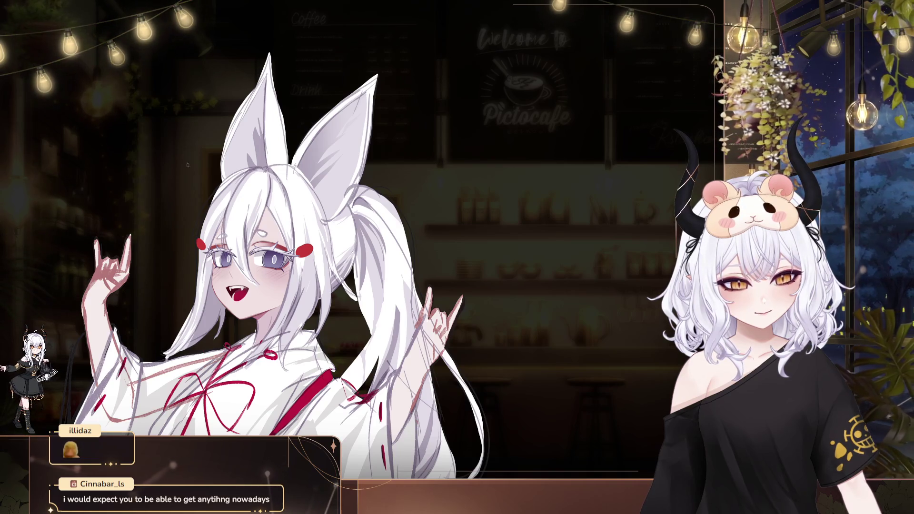
left_click_drag(317, 177, 282, 150)
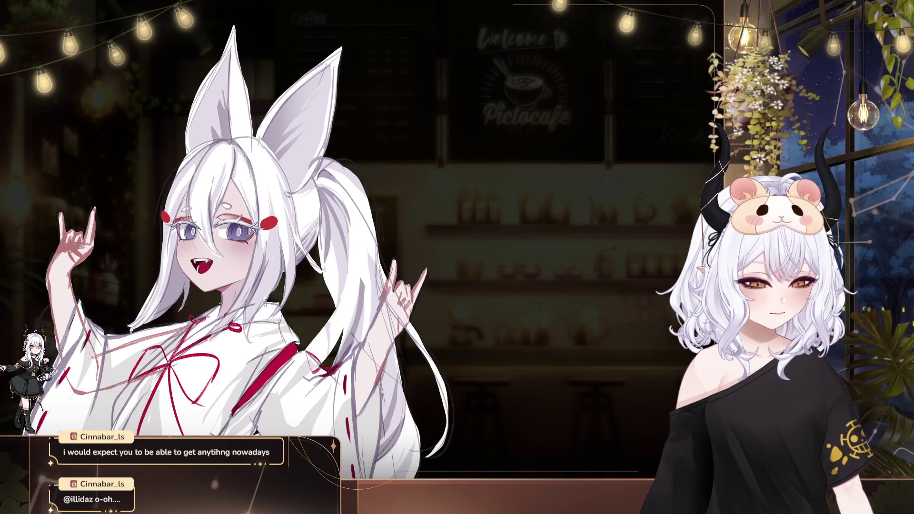
left_click_drag(350, 207, 426, 211)
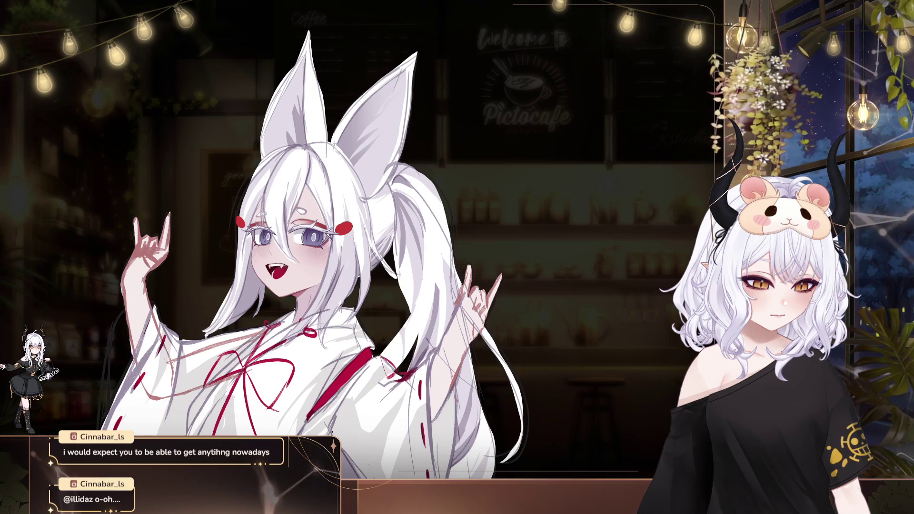
left_click_drag(555, 341, 517, 376)
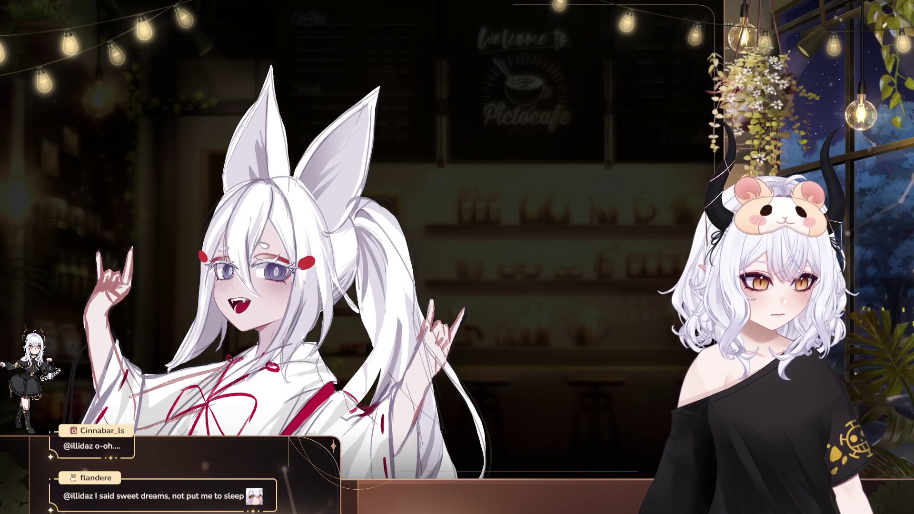
left_click_drag(274, 275, 113, 249)
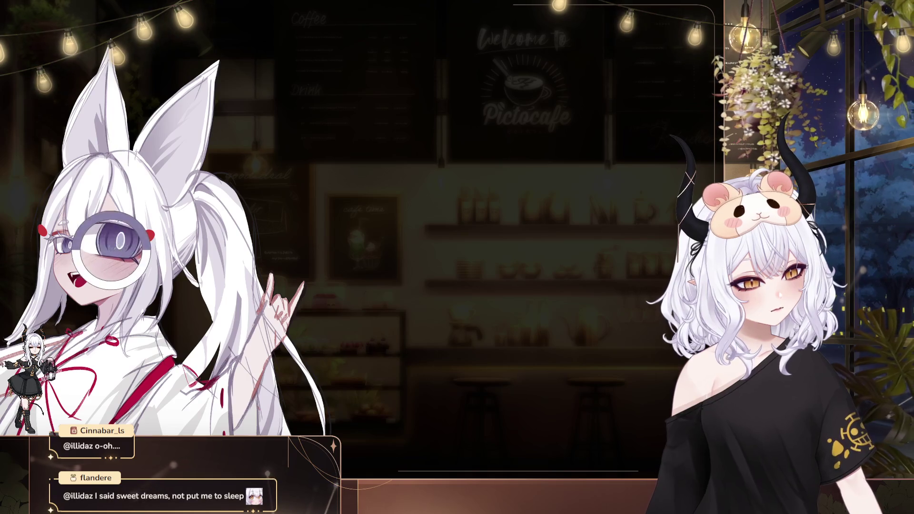
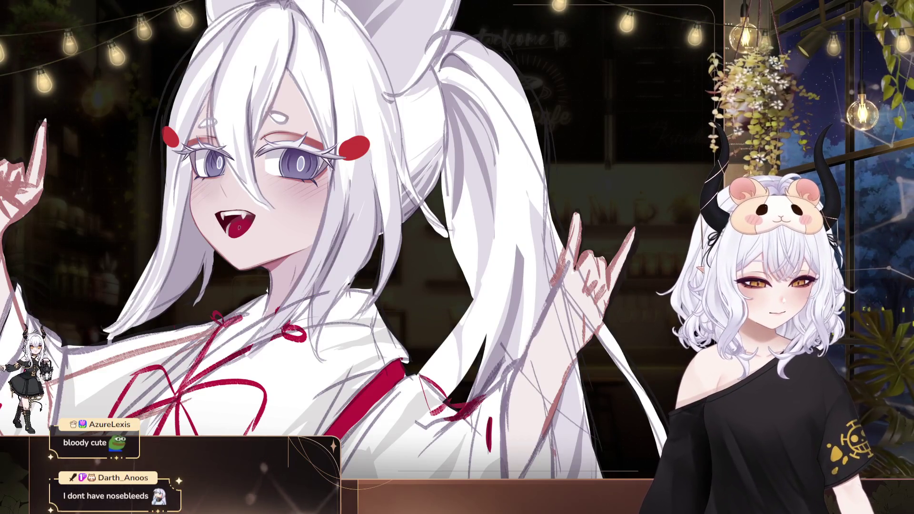
Step: Drag the oversized fox-eared model around the scene and mirror it with the H hotkey
left_click_drag(419, 323, 471, 347)
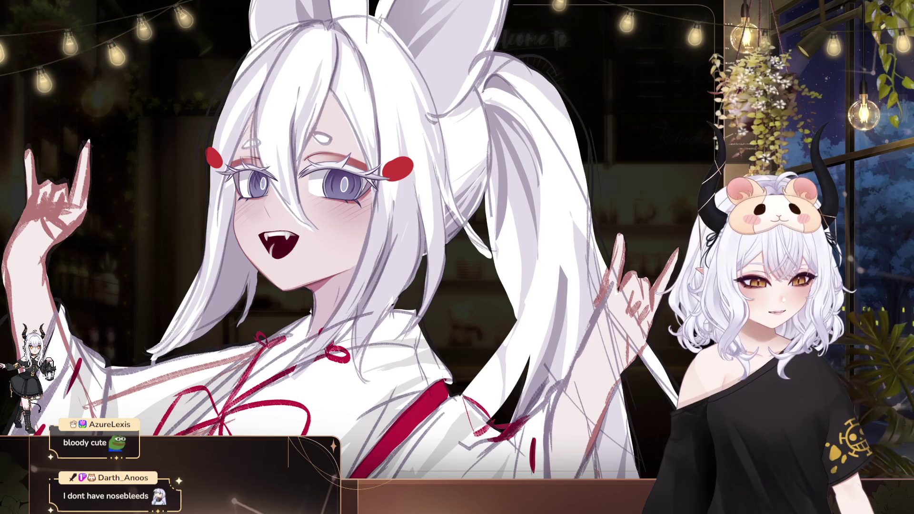
left_click_drag(311, 272, 349, 280)
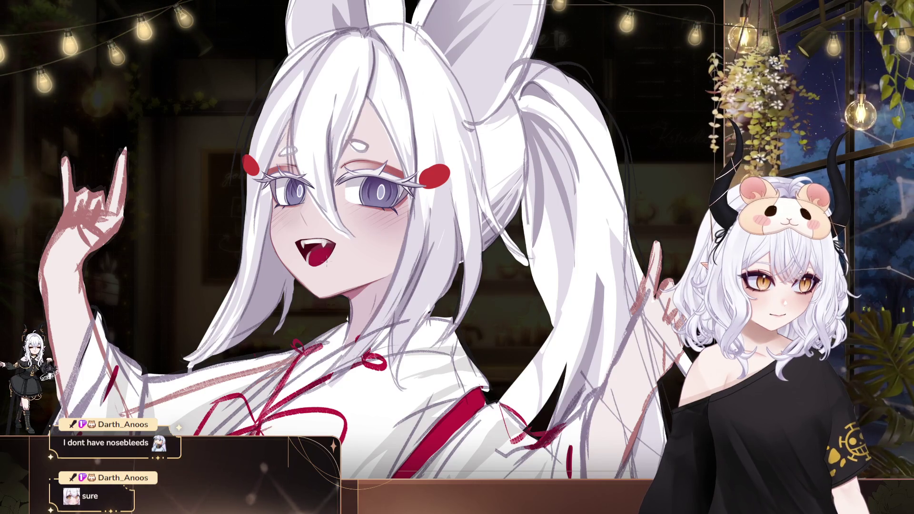
key("h")
mouse_move(658, 181)
left_mouse_down()
mouse_move(497, 114)
mouse_move(136, 48)
mouse_move(80, 147)
left_mouse_up()
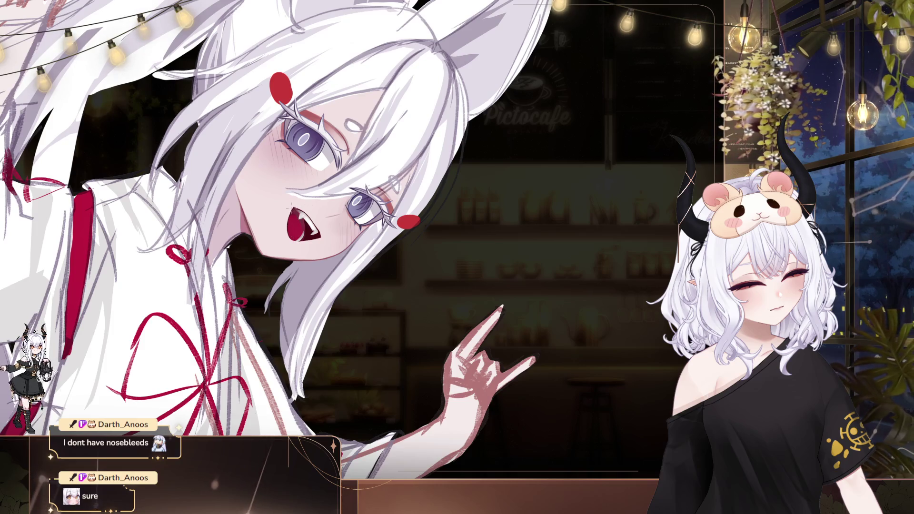
left_click_drag(407, 219, 460, 275)
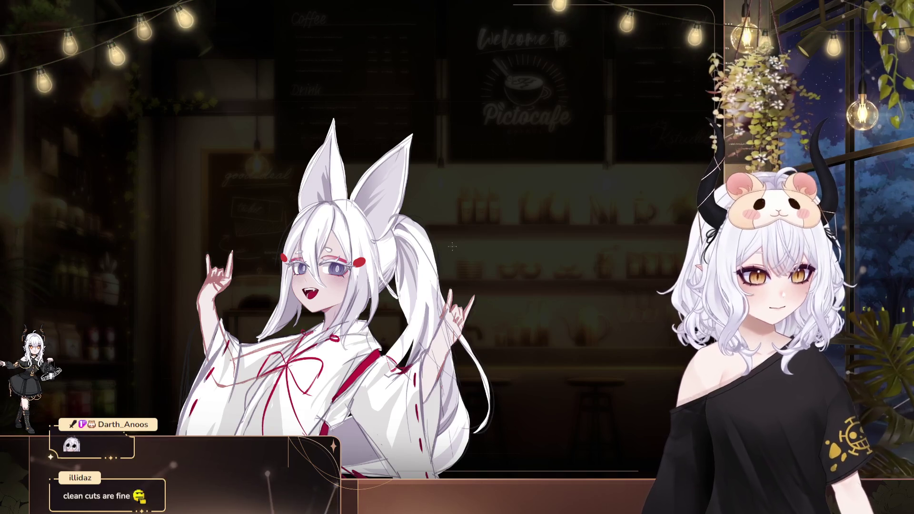
Step: Nudge the shrunken model lower and left, then up and right beside the horned avatar
left_click_drag(500, 352, 498, 381)
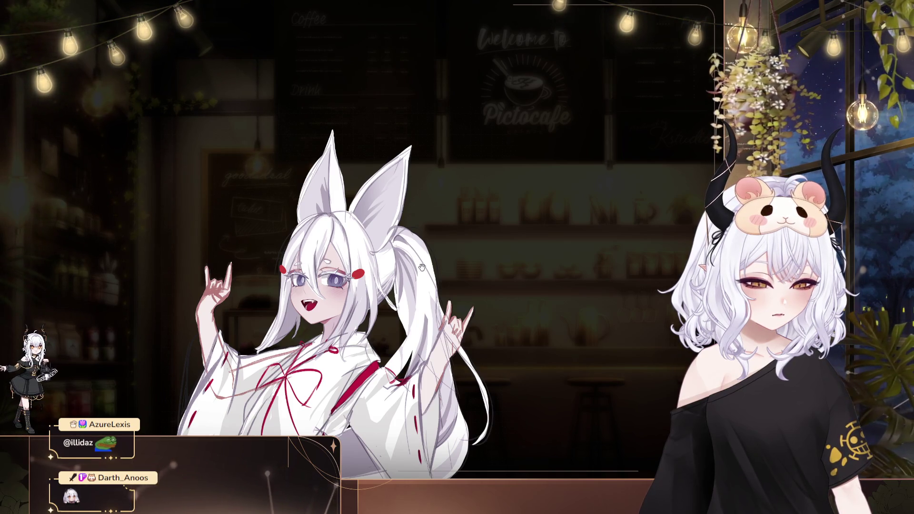
left_click_drag(421, 266, 390, 274)
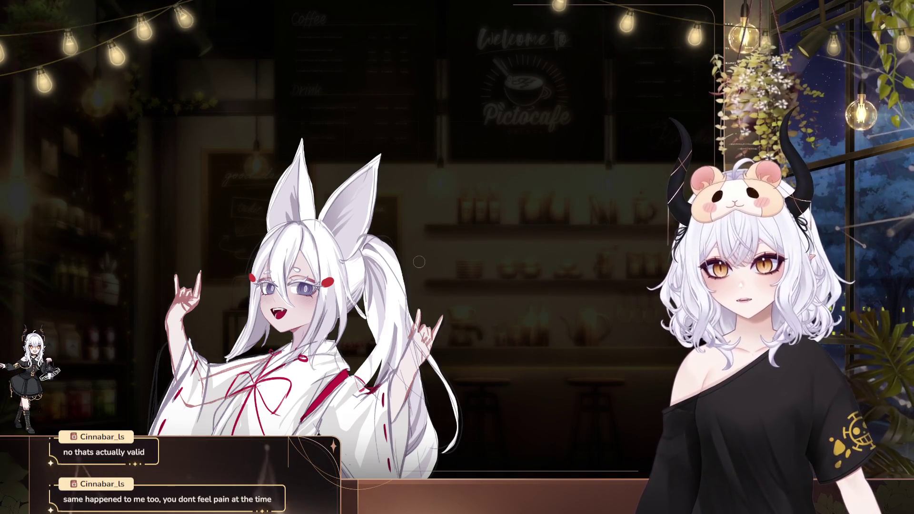
left_click_drag(668, 227, 667, 213)
mouse_move(494, 257)
left_mouse_down()
mouse_move(531, 213)
mouse_move(573, 225)
left_mouse_up()
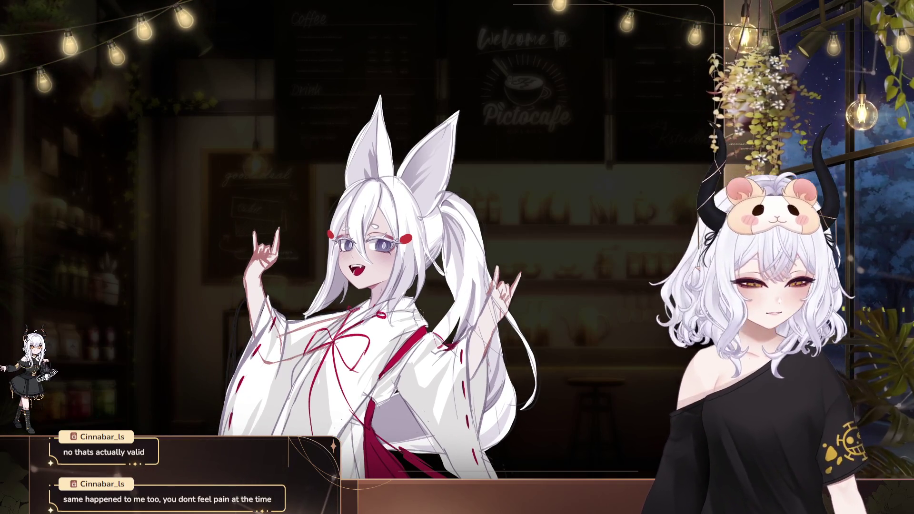
Step: Rescale the shrine-maiden model and shift it up-left, left of the streamer avatar
scroll(383, 291, "up", 1)
left_click_drag(383, 291, 368, 276)
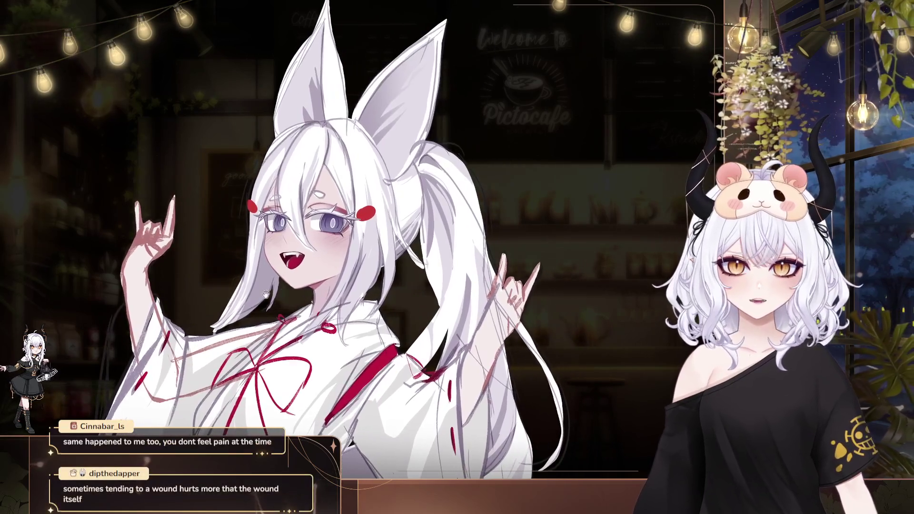
scroll(262, 298, "down", 1)
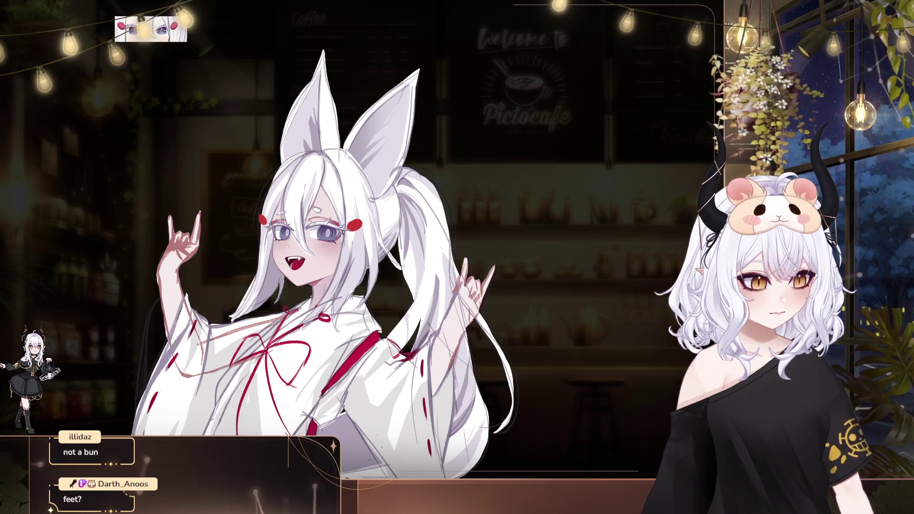
Step: Pan and zoom the artwork view, fitting the whole character back in with Ctrl+0
left_click_drag(564, 245, 592, 388)
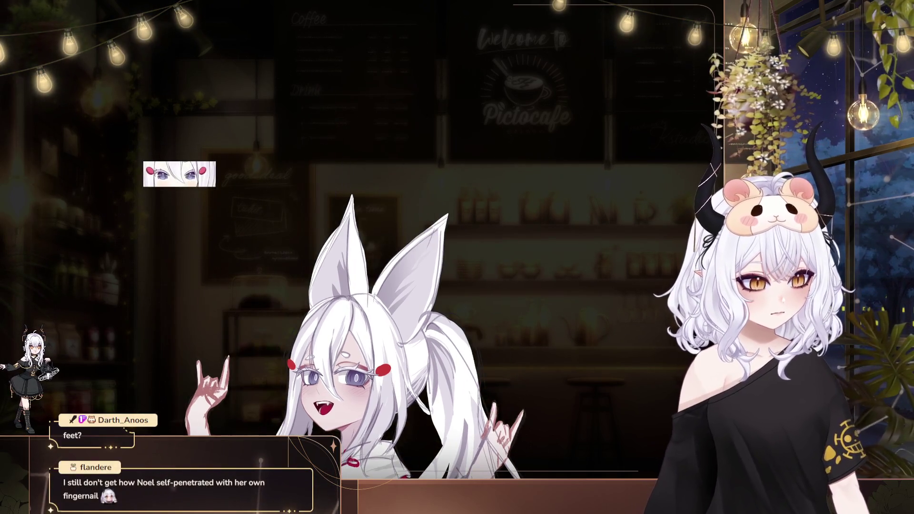
scroll(382, 277, "up", 3)
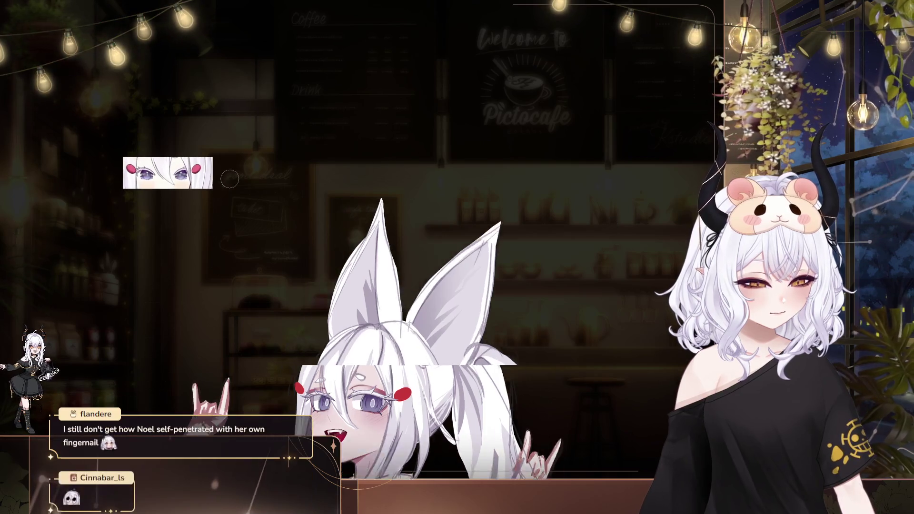
scroll(383, 277, "up", 1)
key("ctrl+0")
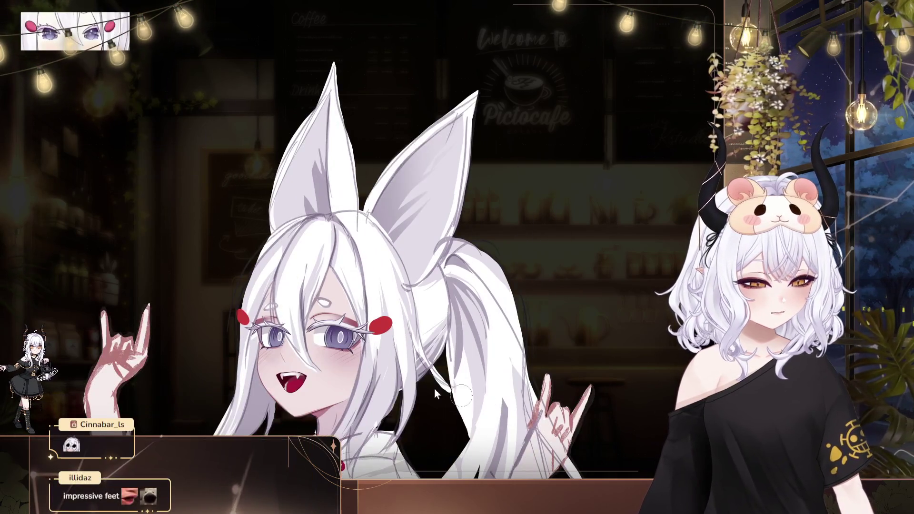
scroll(350, 341, "down", 1)
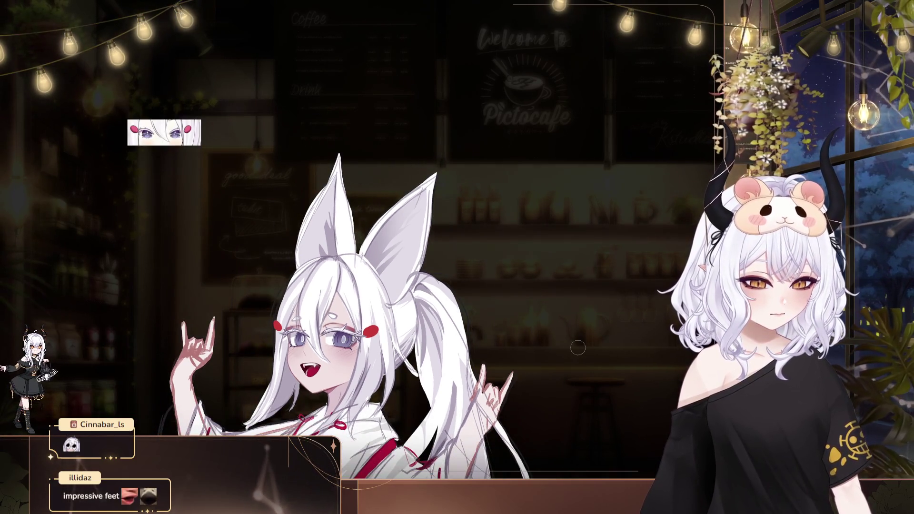
left_click_drag(300, 313, 273, 318)
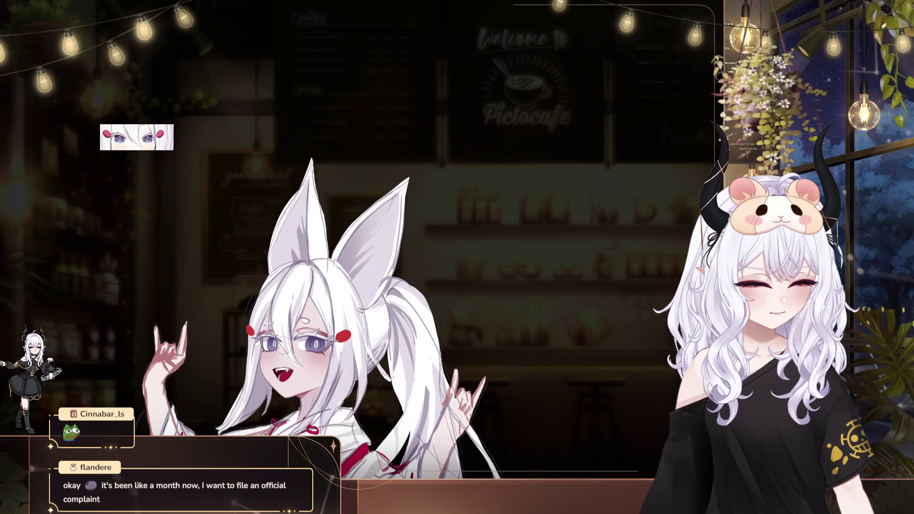
left_click_drag(426, 342, 461, 315)
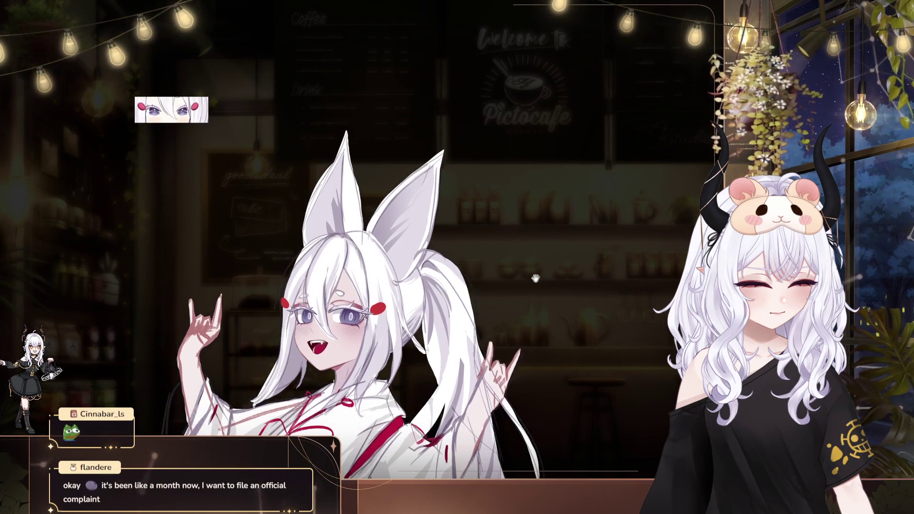
scroll(538, 245, "down", 2)
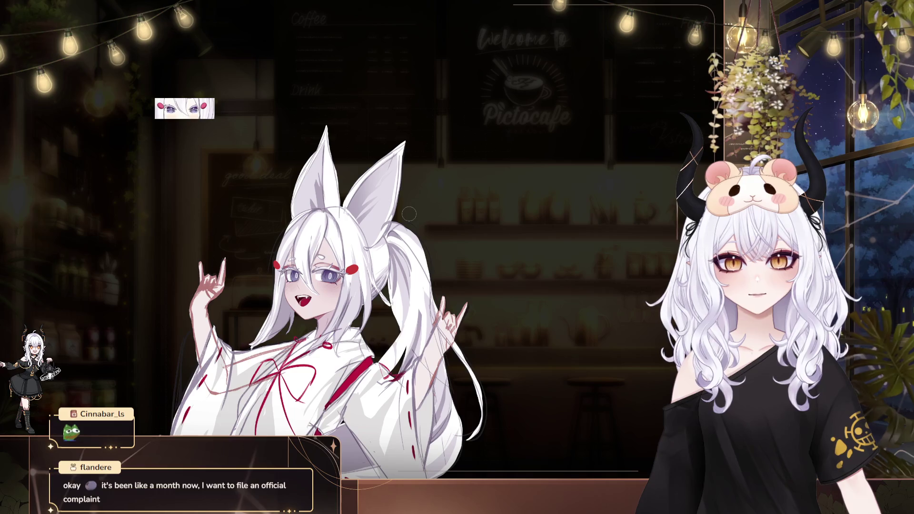
Step: Mirror the canvas view, then pan and zoom in until the artwork fills the centre
key("h")
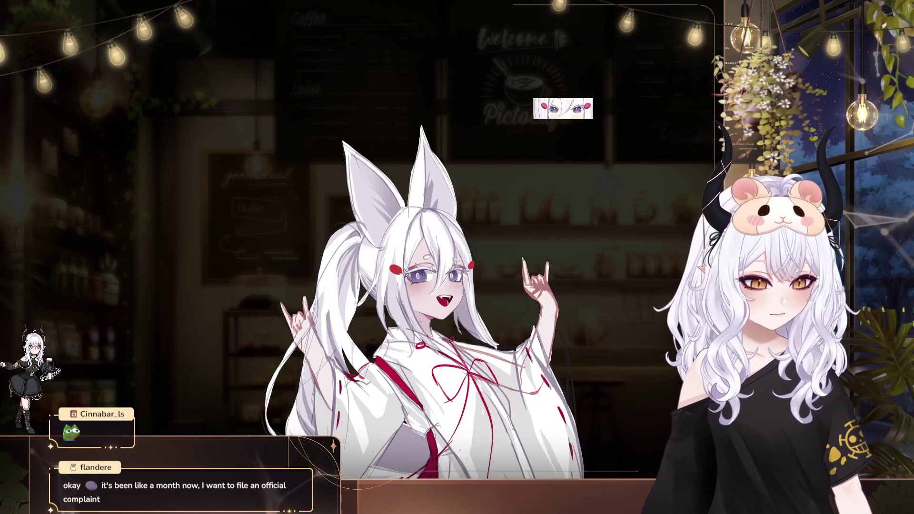
left_click_drag(578, 89, 458, 88)
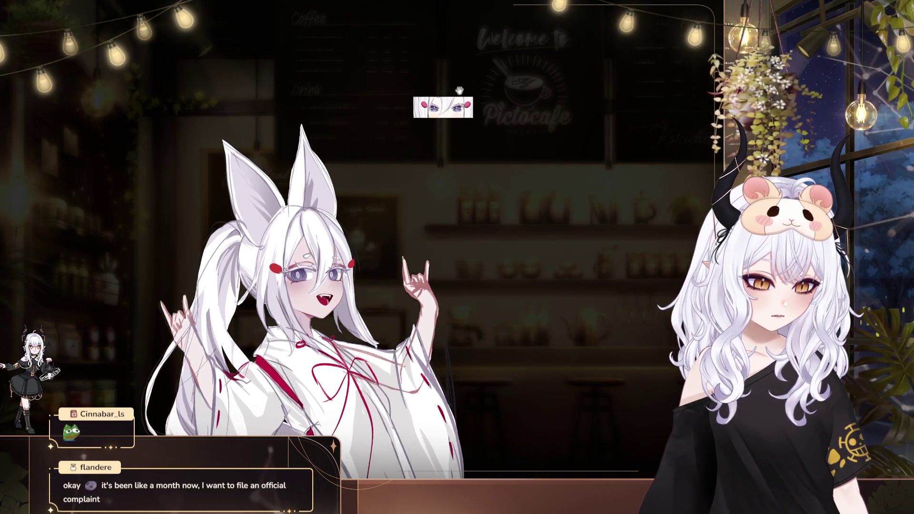
left_click_drag(418, 326, 433, 336)
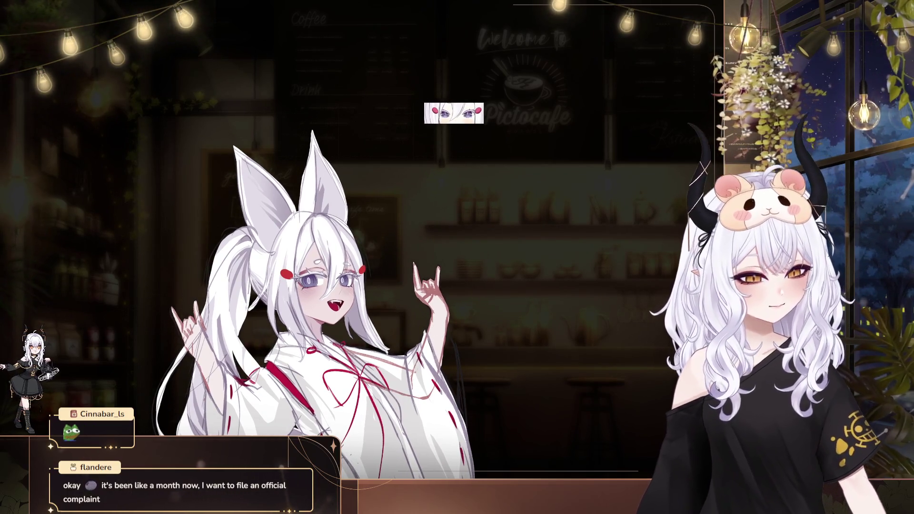
scroll(409, 68, "down", 3)
scroll(408, 68, "down", 3)
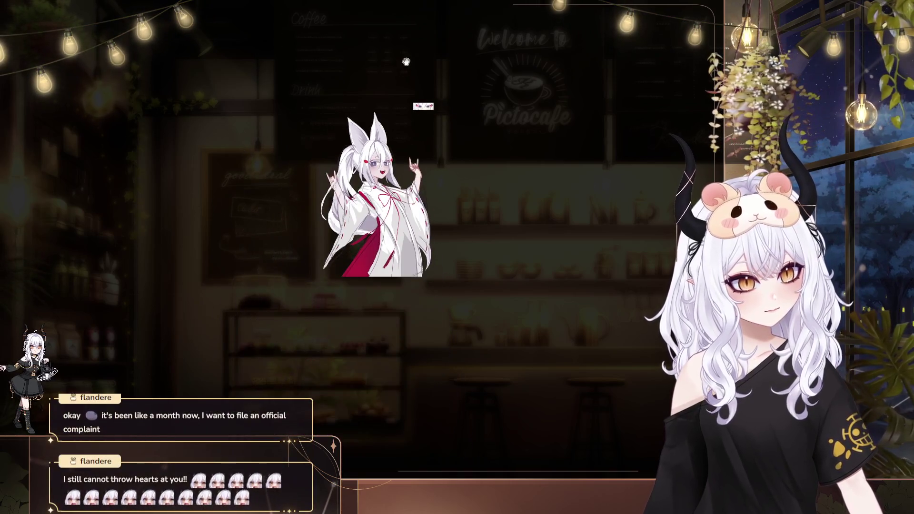
left_click_drag(409, 68, 443, 209)
scroll(394, 327, "up", 2)
scroll(394, 326, "up", 3)
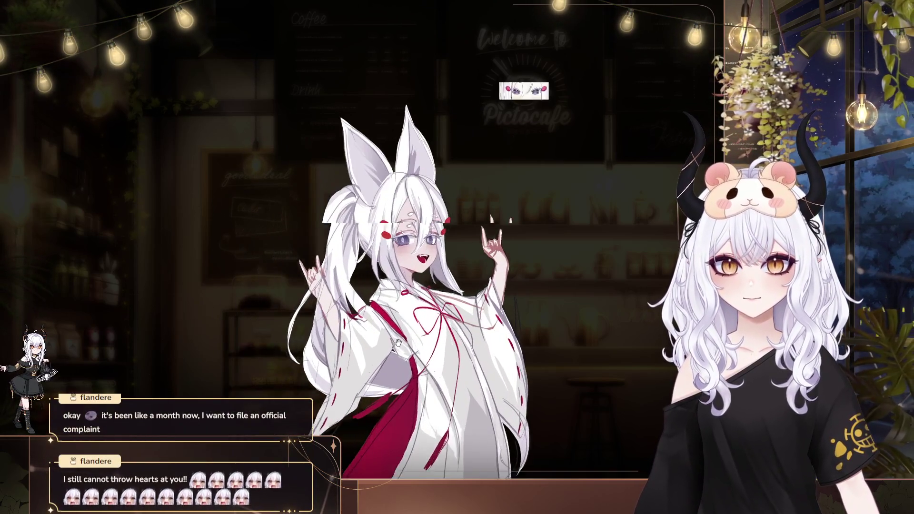
scroll(497, 328, "up", 2)
scroll(498, 328, "up", 2)
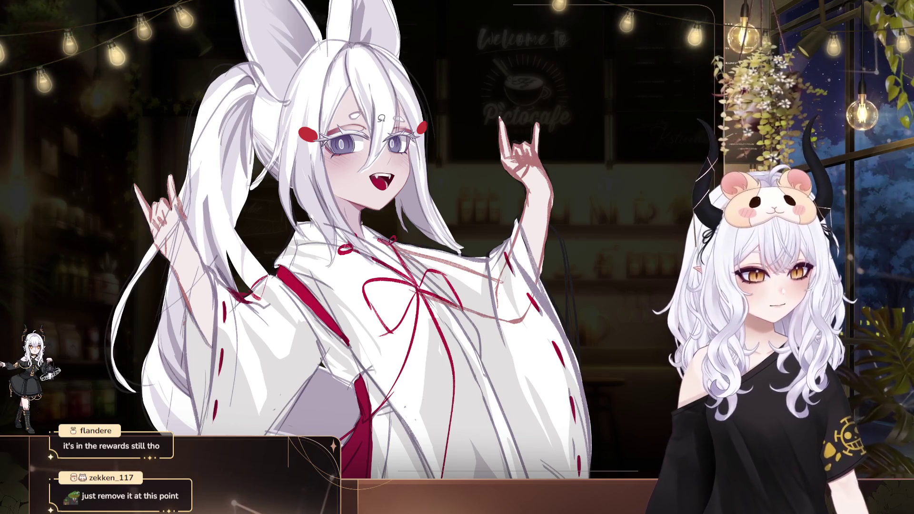
left_click_drag(381, 101, 343, 183)
Step: Transform the selected face, pull a corner slightly inward, and commit the resize
key("ctrl+t")
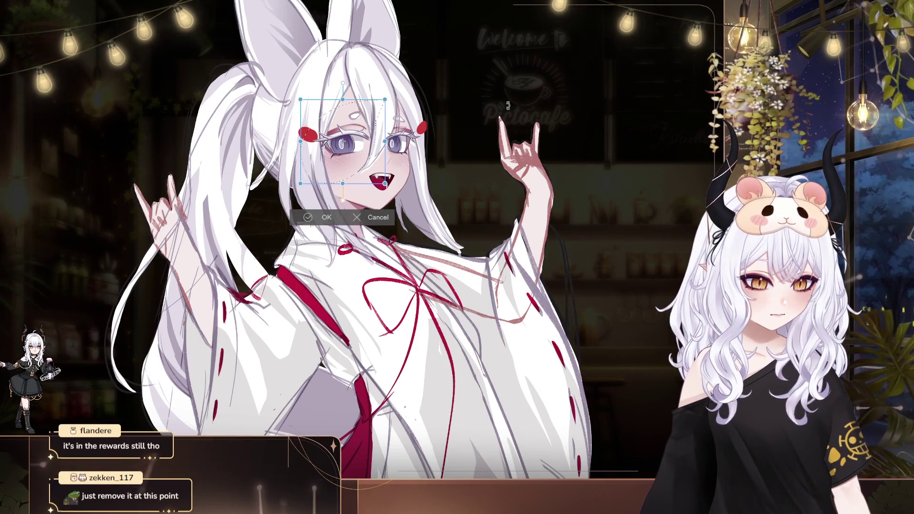
left_click_drag(384, 100, 385, 99)
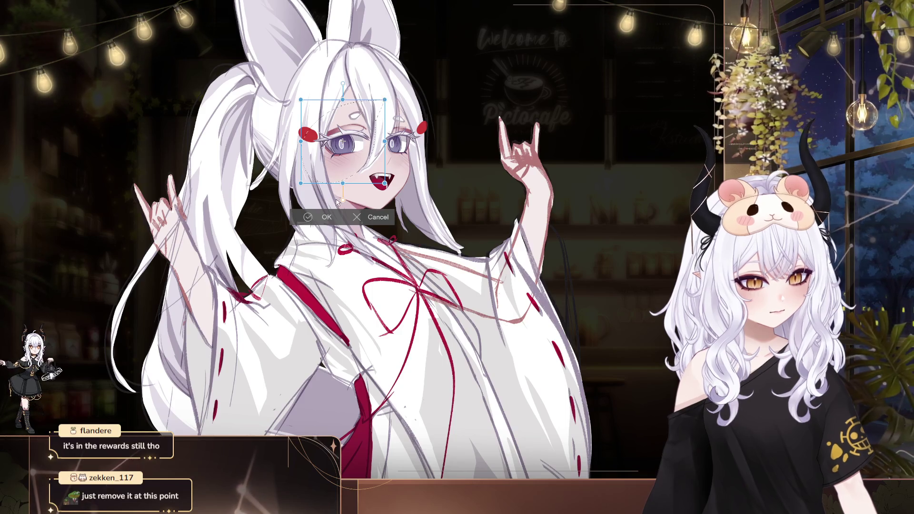
key("Return")
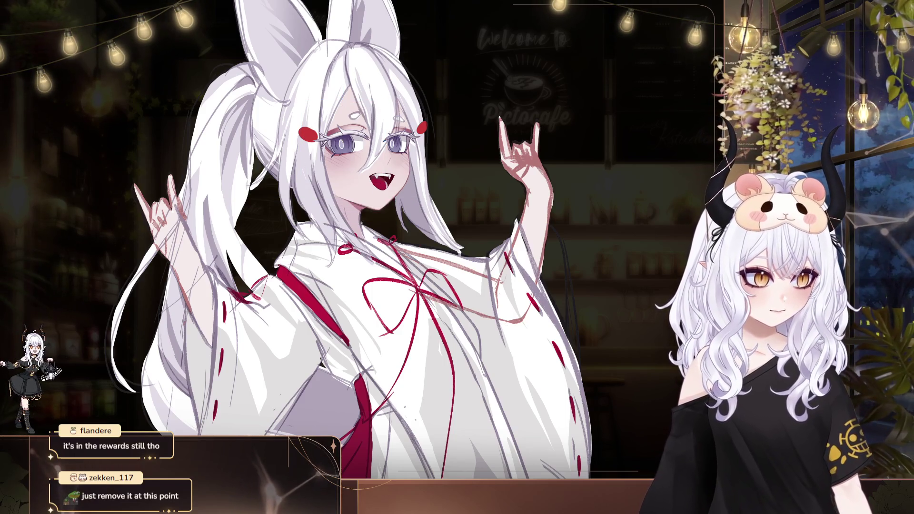
Step: Unmirror the canvas view and zoom out to show the whole upper body
key("h")
scroll(511, 367, "up", 2)
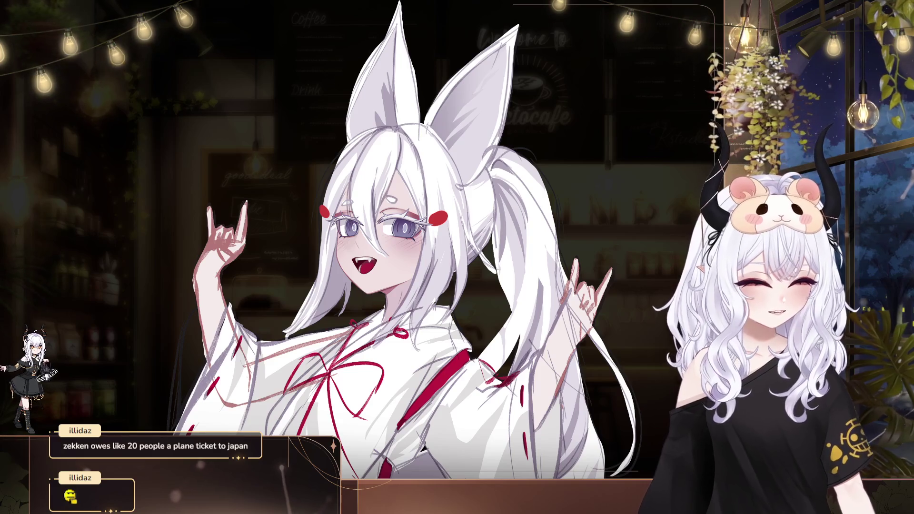
mouse_move(515, 467)
left_mouse_down()
mouse_move(474, 467)
mouse_move(522, 471)
left_mouse_up()
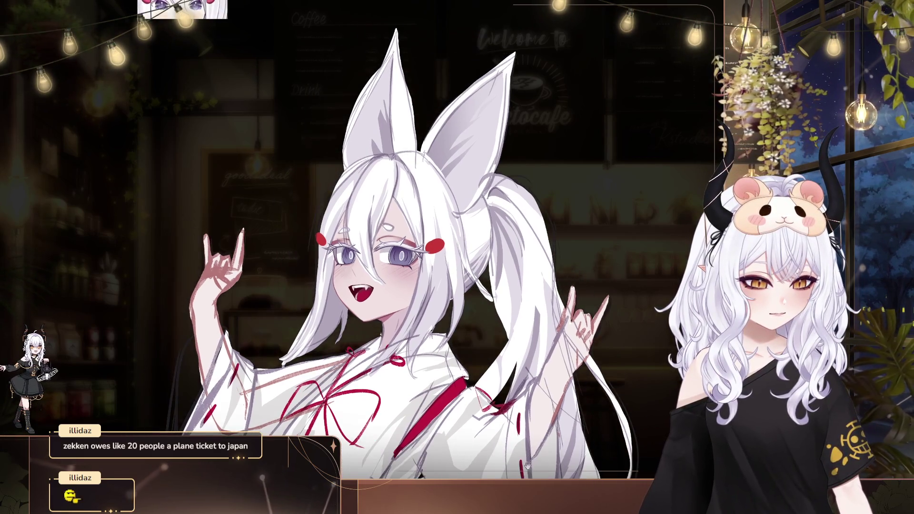
Step: Pan and zoom the view over the artwork until her face and fox ears show
left_click_drag(479, 400, 337, 357)
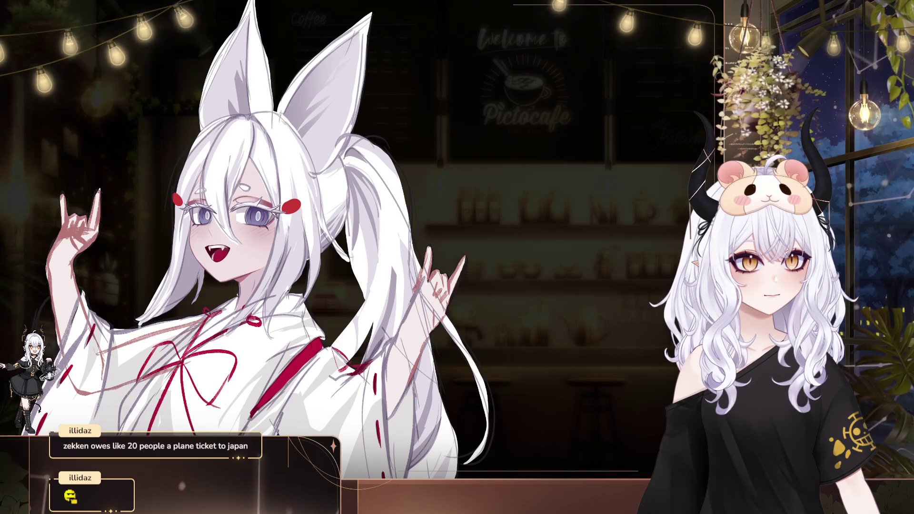
scroll(328, 305, "up", 3)
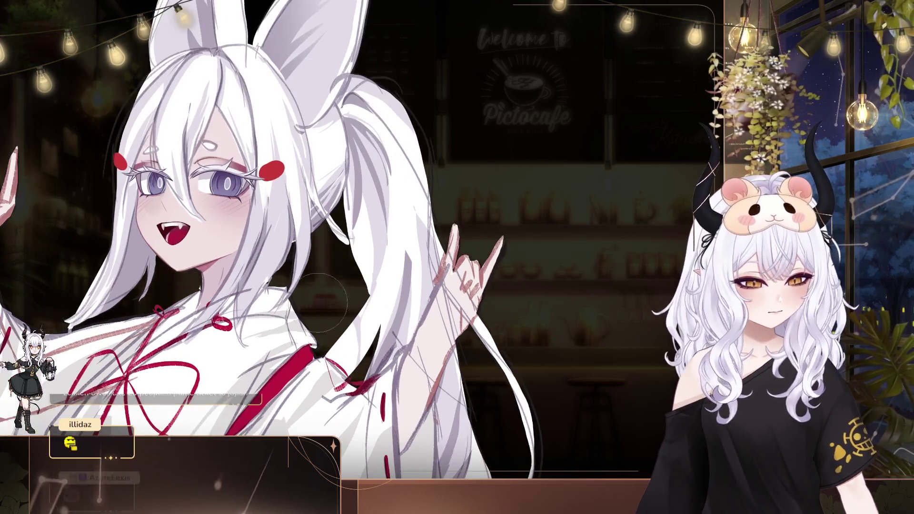
left_click_drag(243, 284, 296, 264)
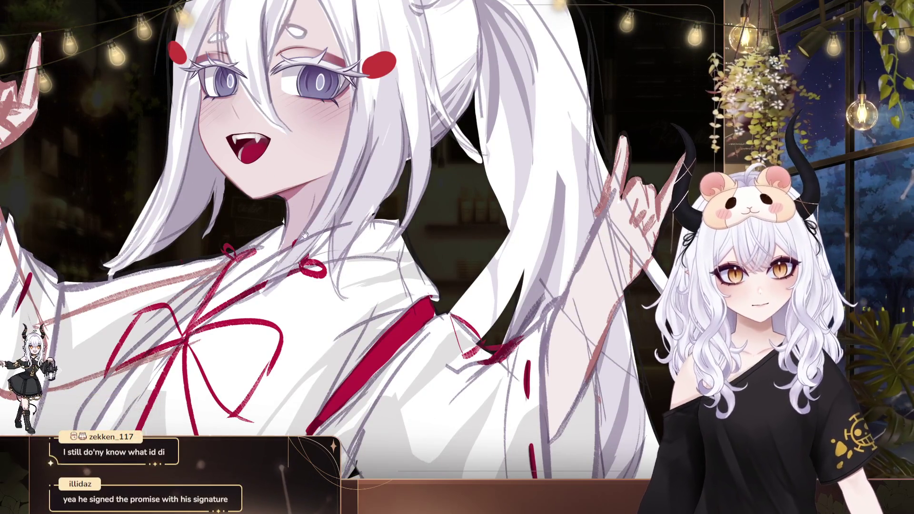
left_click_drag(371, 276, 385, 328)
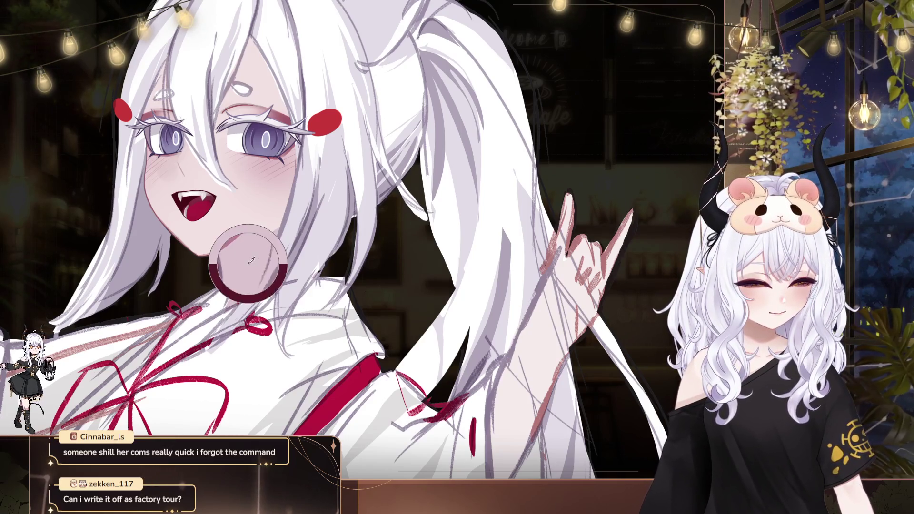
left_click_drag(245, 114, 351, 22)
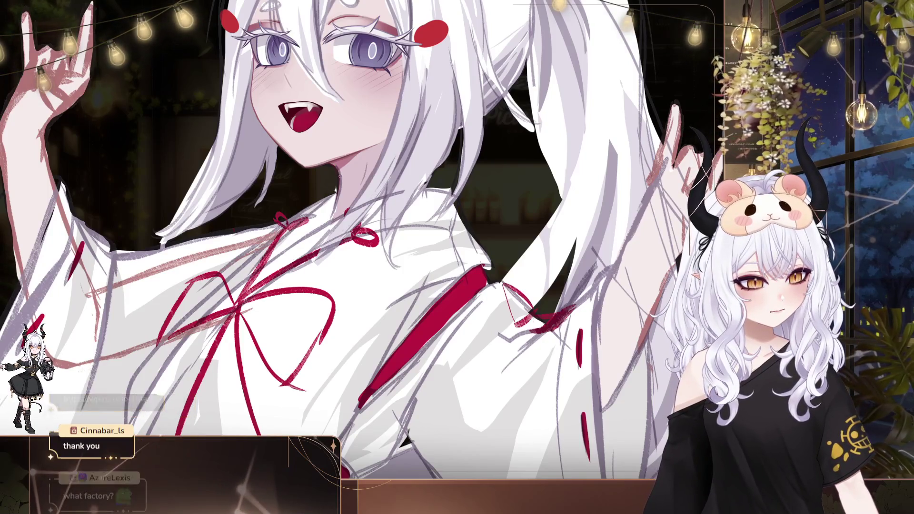
Step: Shift the shrine-maiden model left and right to settle her left of the avatar
left_click_drag(415, 216, 429, 250)
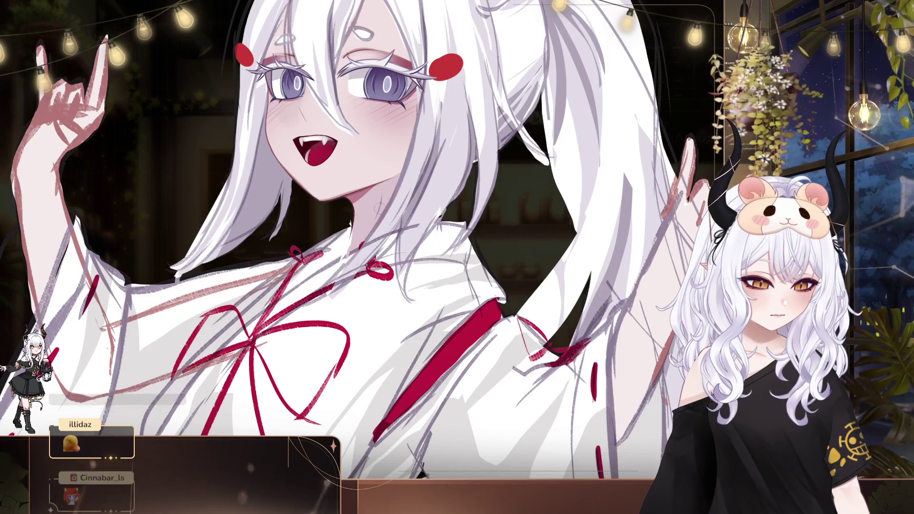
left_click_drag(450, 193, 340, 210)
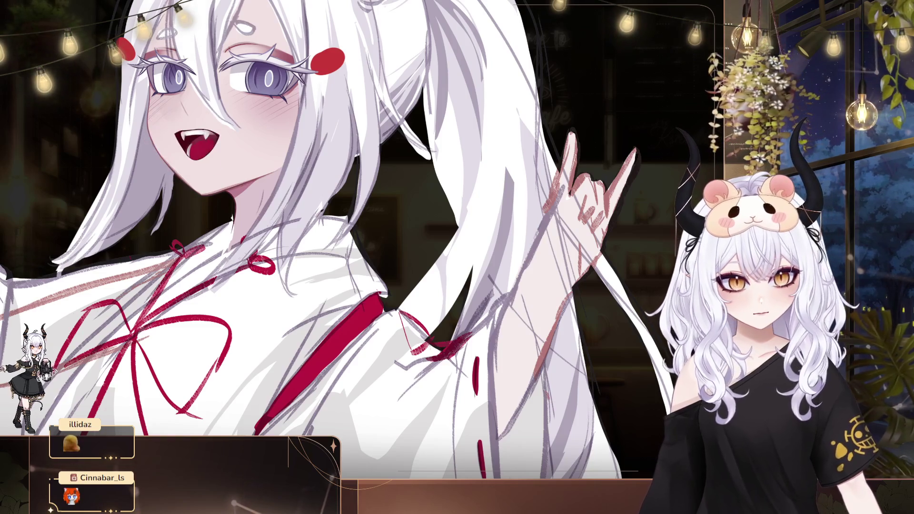
left_click_drag(212, 106, 295, 161)
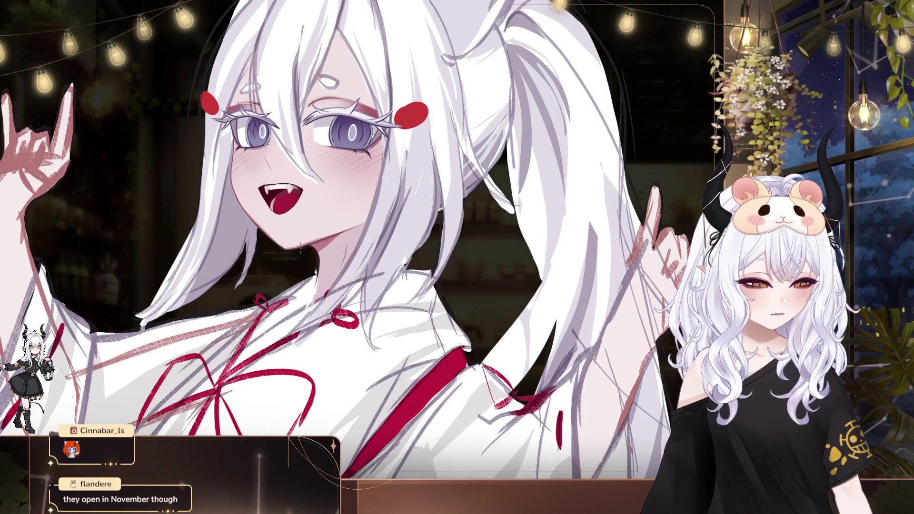
mouse_move(305, 220)
left_mouse_down()
mouse_move(257, 181)
mouse_move(182, 173)
left_mouse_up()
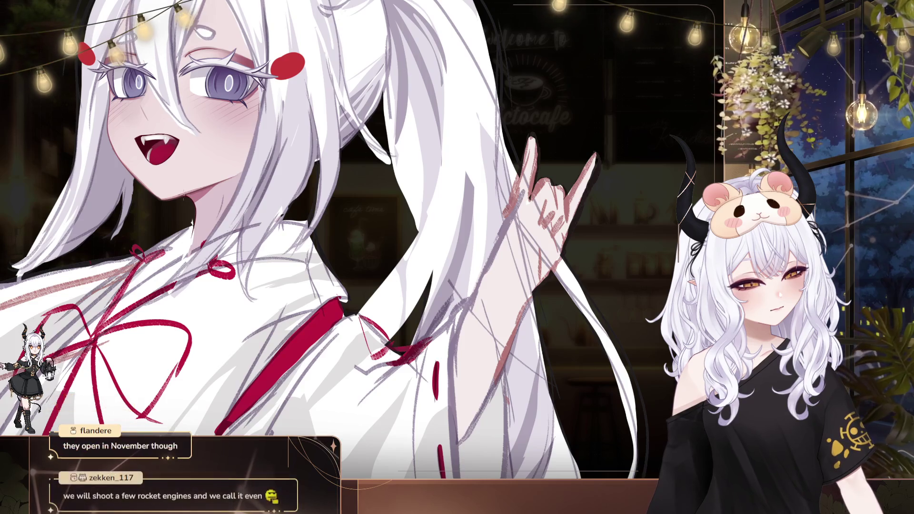
left_click_drag(256, 135, 329, 195)
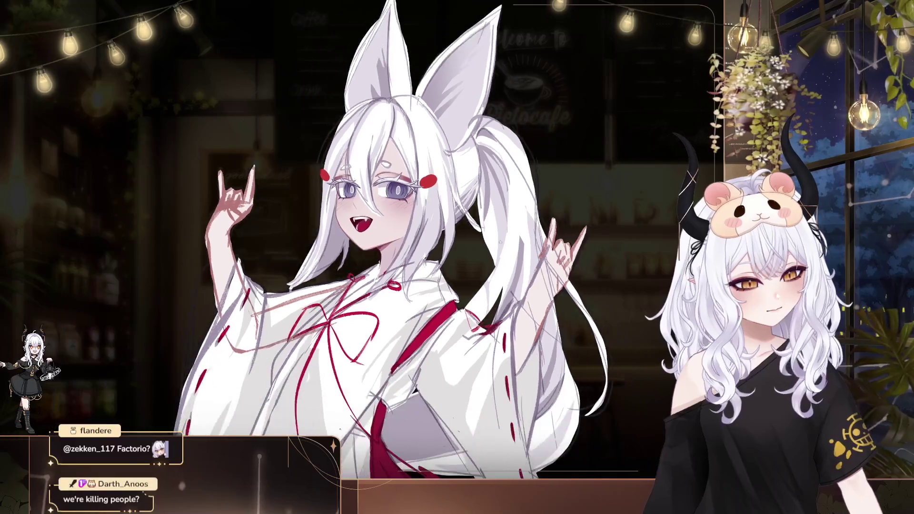
Step: Shrink the model to a small full-length figure and move it further left mid-café
scroll(503, 268, "up", 3)
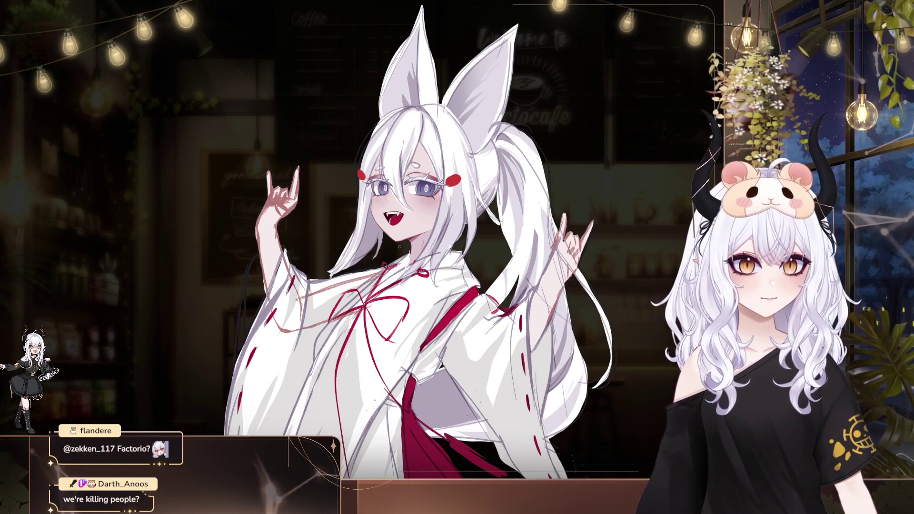
scroll(403, 244, "up", 2)
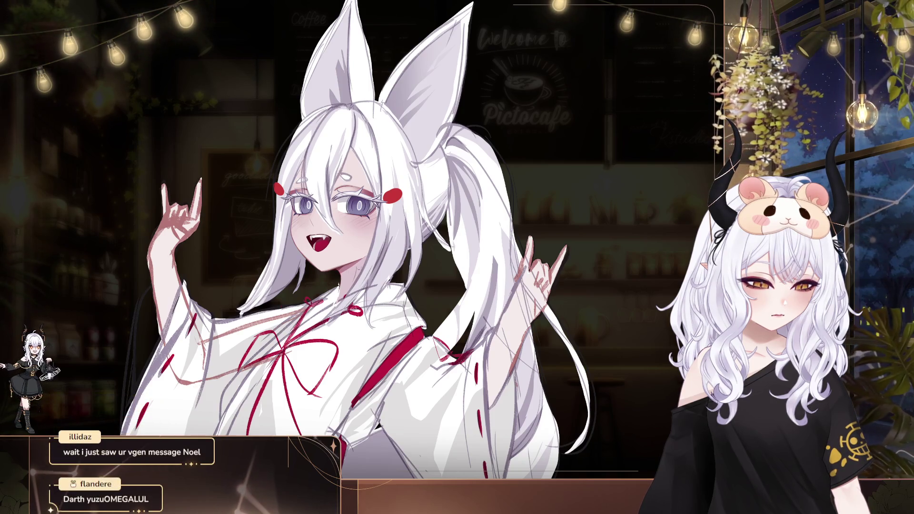
mouse_move(442, 343)
left_mouse_down()
mouse_move(332, 345)
mouse_move(383, 362)
left_mouse_up()
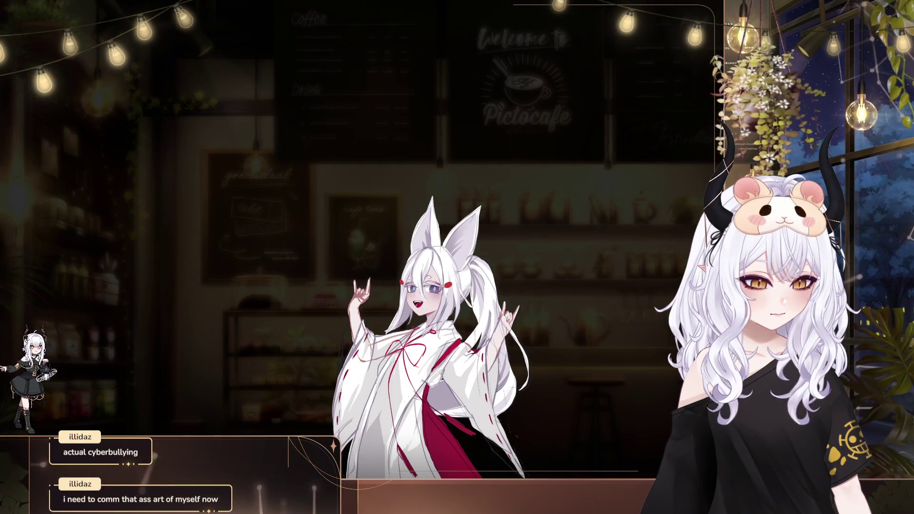
Step: Move the small shrine-maiden model left within the café scene
left_click_drag(641, 402, 573, 409)
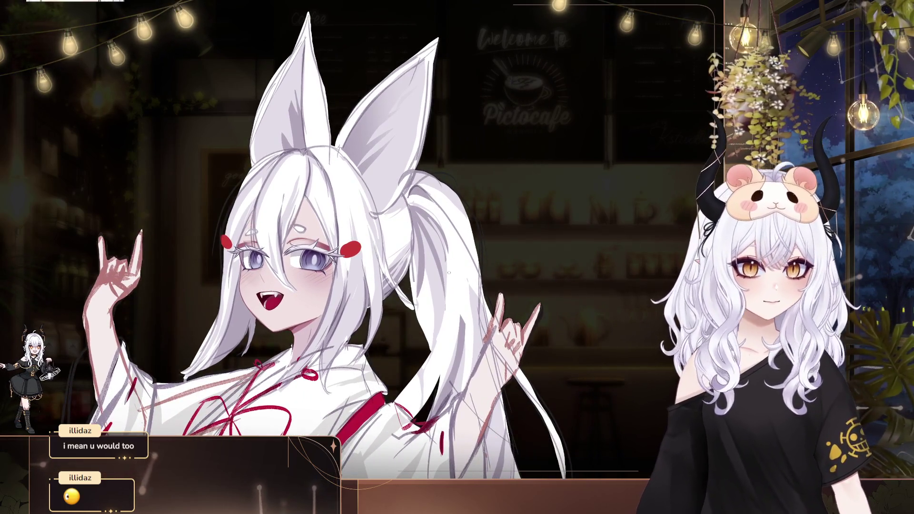
Step: Rescale the enlarged model and move it up and to the right
scroll(326, 263, "up", 3)
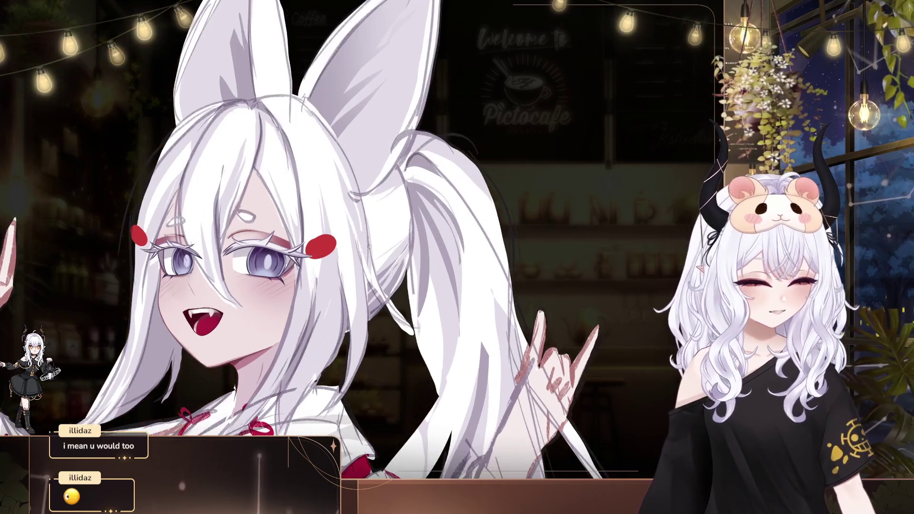
left_click_drag(325, 263, 367, 236)
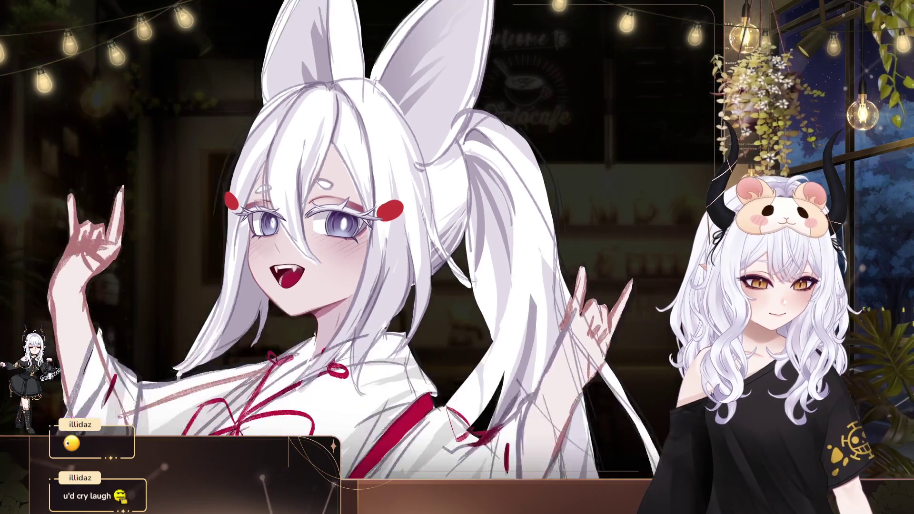
scroll(234, 164, "down", 5)
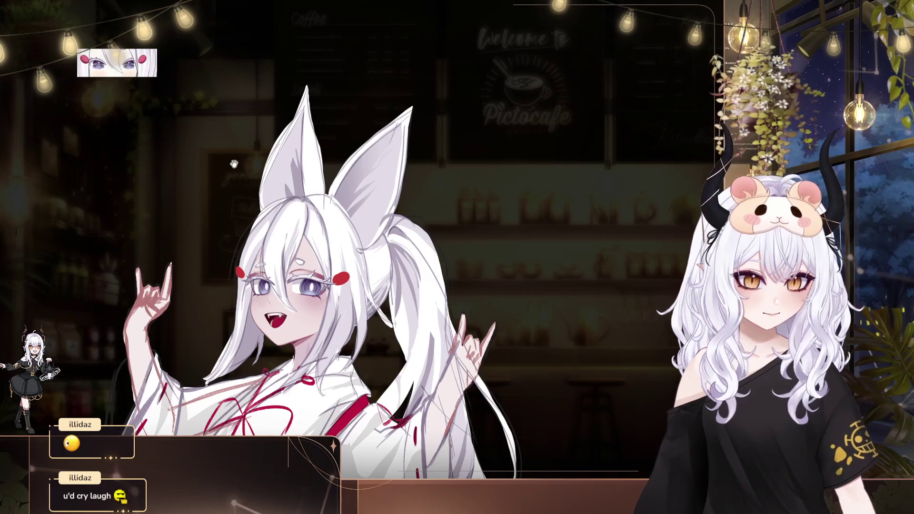
scroll(233, 164, "up", 1)
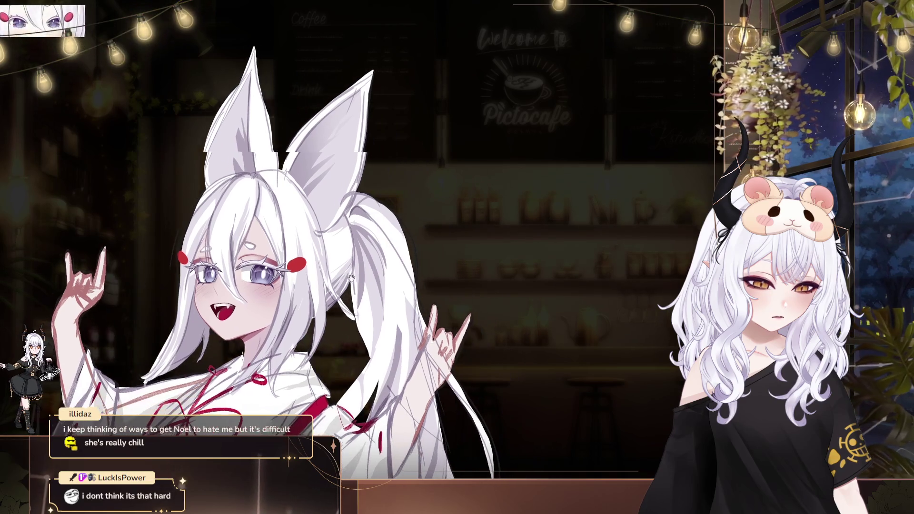
Step: Apply and commit a transform on the fox model, then start a new one on the eye area
key("ctrl+t")
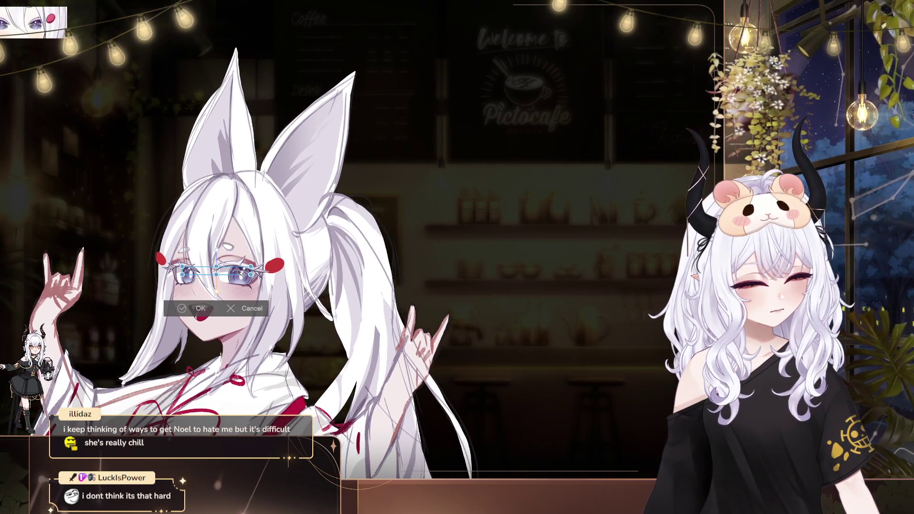
key("Return")
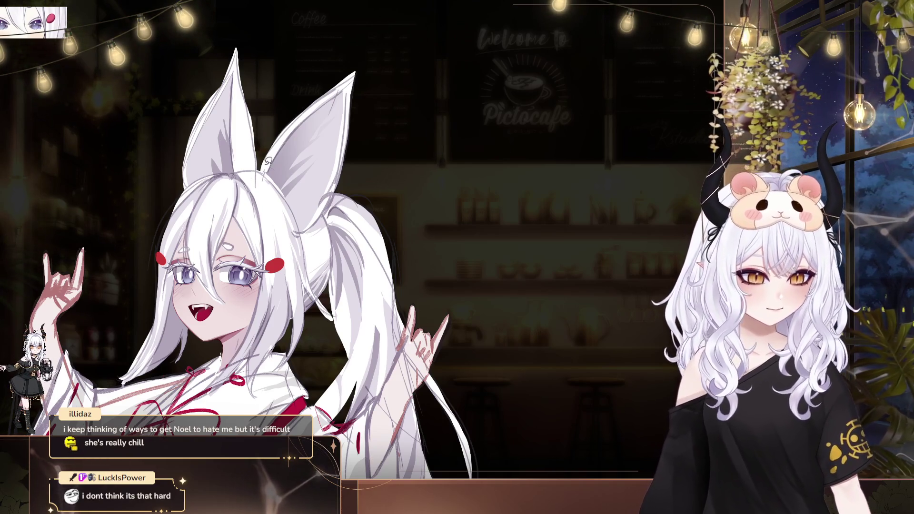
key("ctrl+t")
left_click_drag(284, 230, 285, 234)
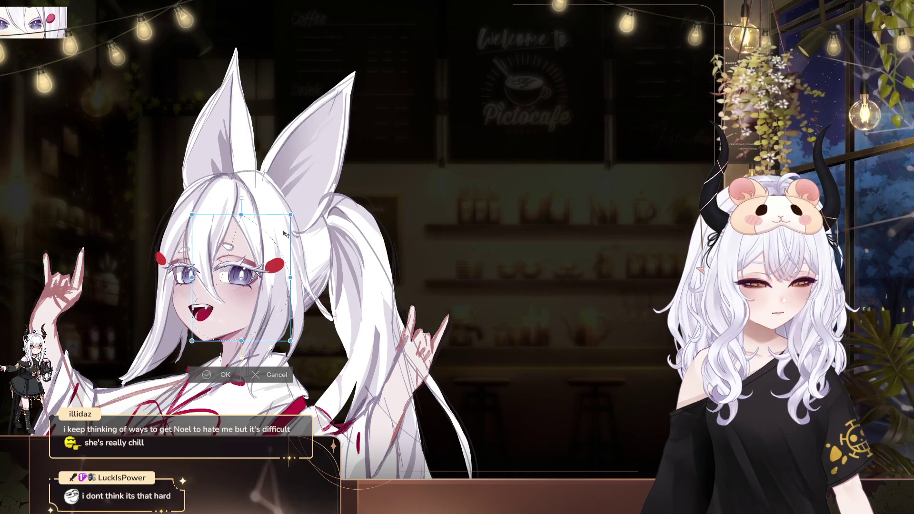
Step: Undo the stray shift, rotate the eye area slightly clockwise and apply it, then sample the eyes' red
key("ctrl+z")
left_click_drag(287, 268, 283, 270)
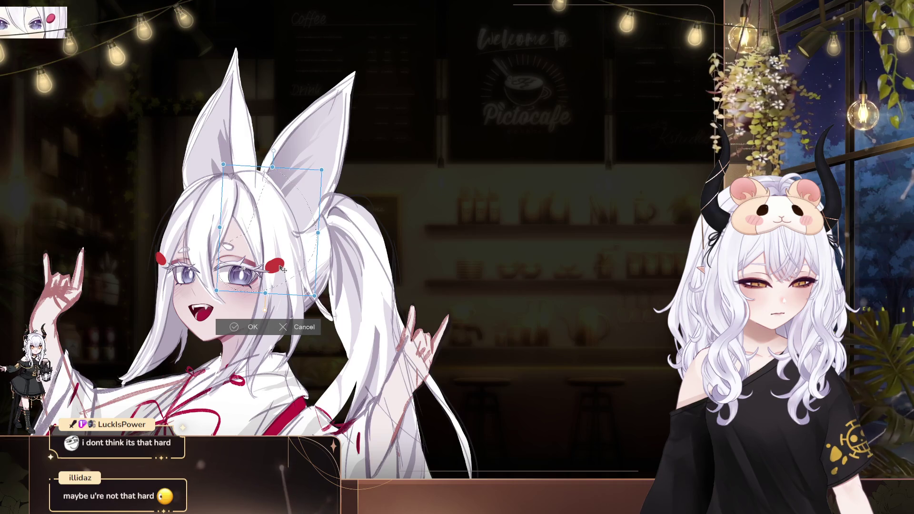
left_click(247, 334)
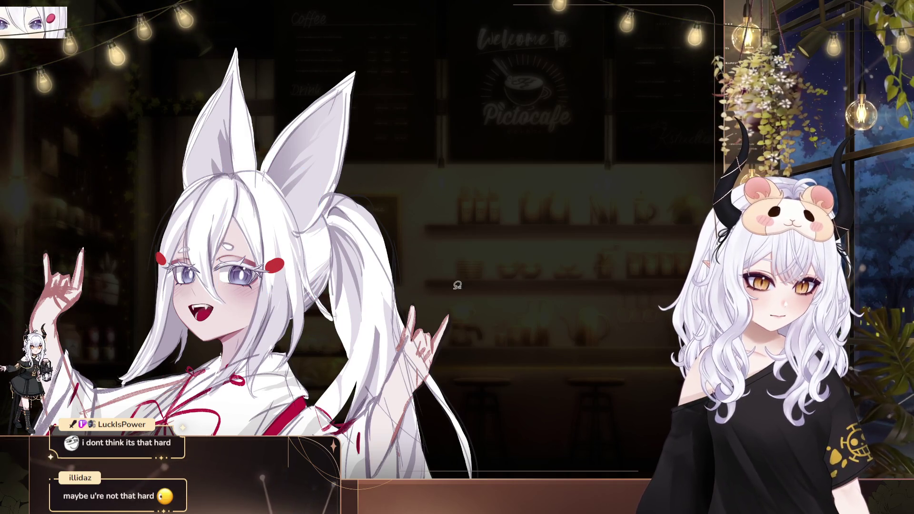
left_click_drag(343, 356, 504, 401)
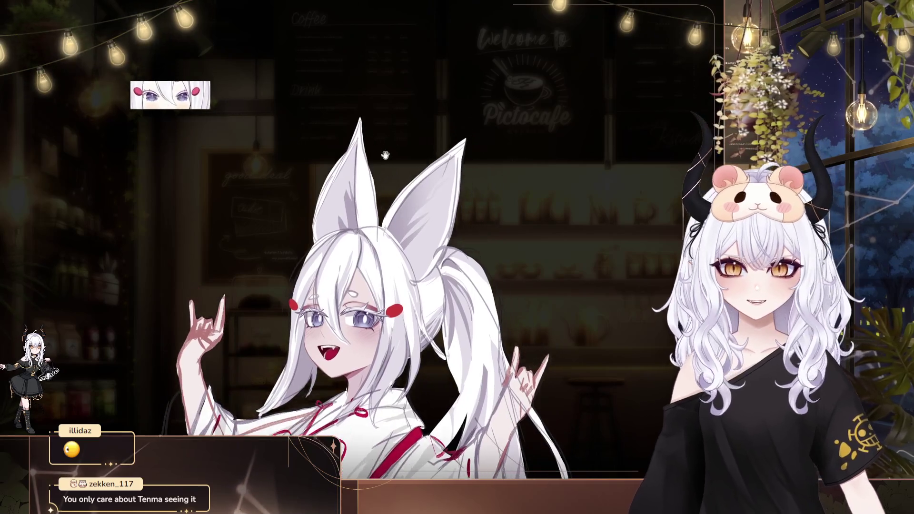
left_click(195, 93)
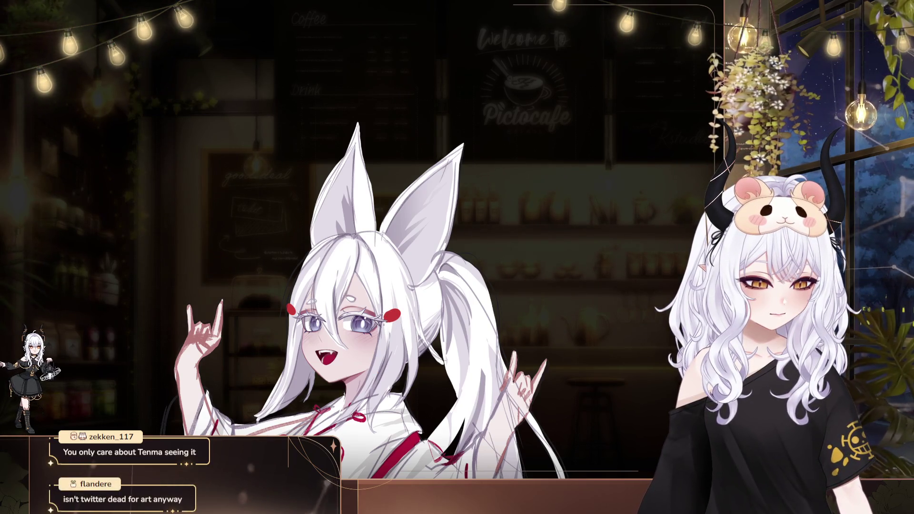
Step: Pan the fox artwork up-left, slightly down and left, then zoom in
left_click_drag(485, 293, 466, 264)
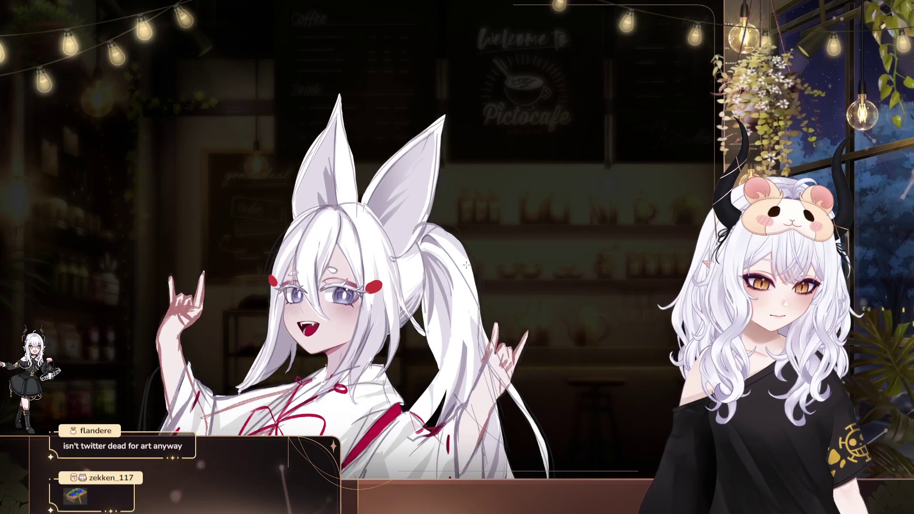
left_click_drag(452, 364, 450, 371)
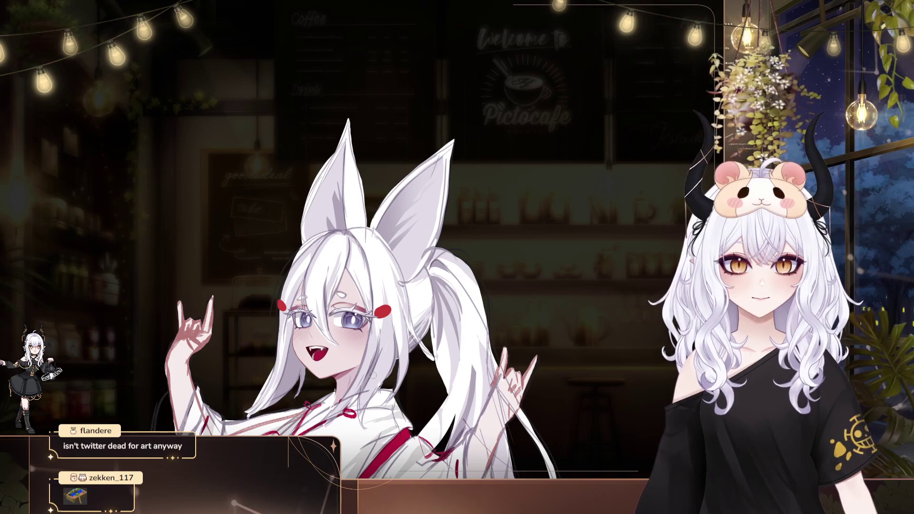
left_click_drag(362, 364, 348, 364)
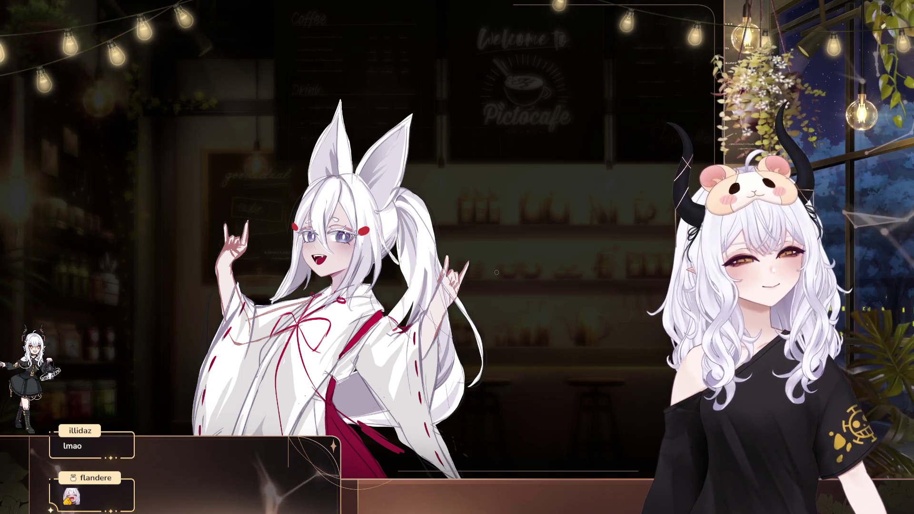
scroll(333, 202, "up", 3)
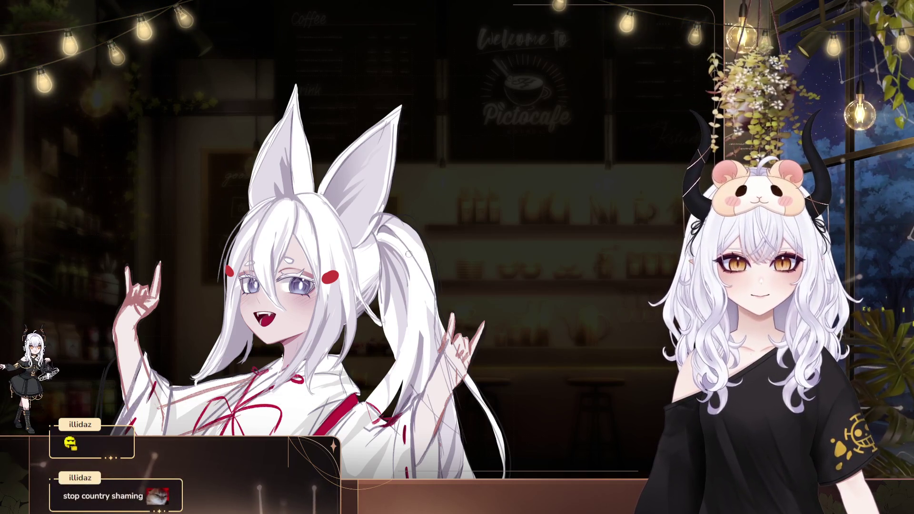
scroll(230, 311, "up", 2)
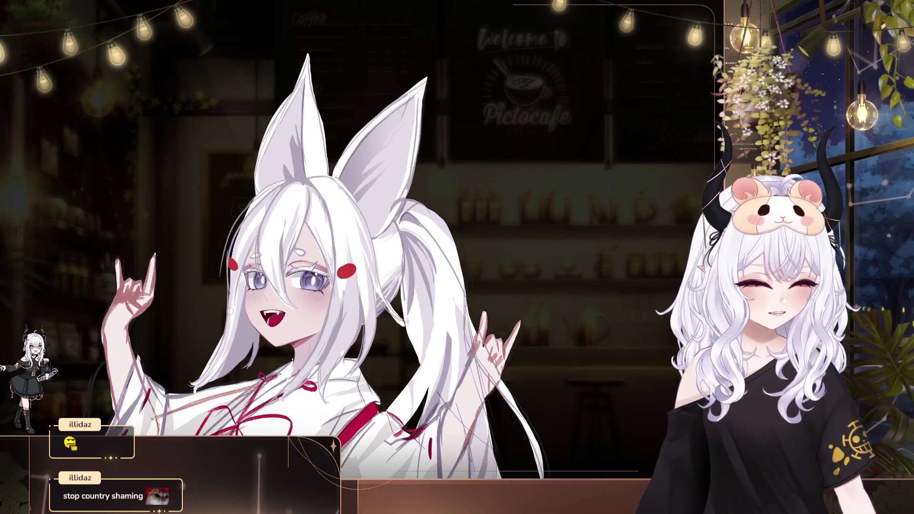
scroll(230, 310, "up", 6)
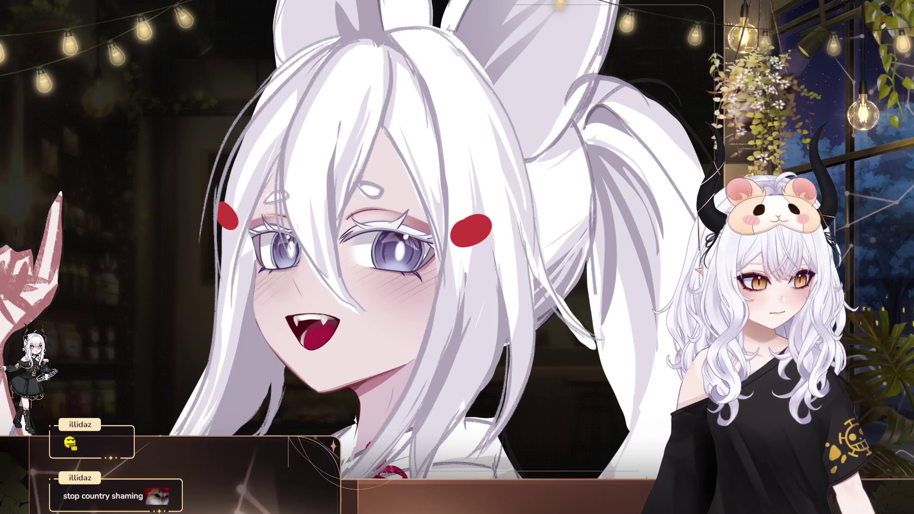
key("ctrl+z")
key("ctrl+y")
key("ctrl+z")
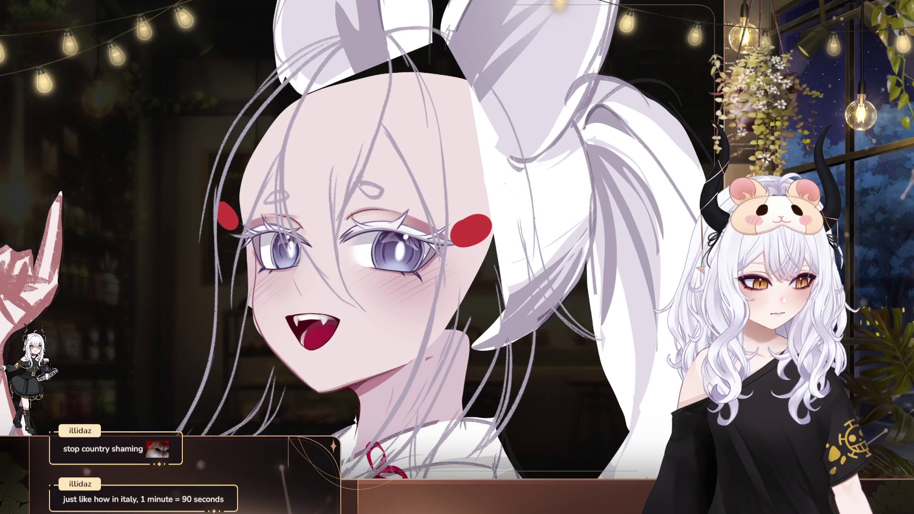
left_click(310, 304)
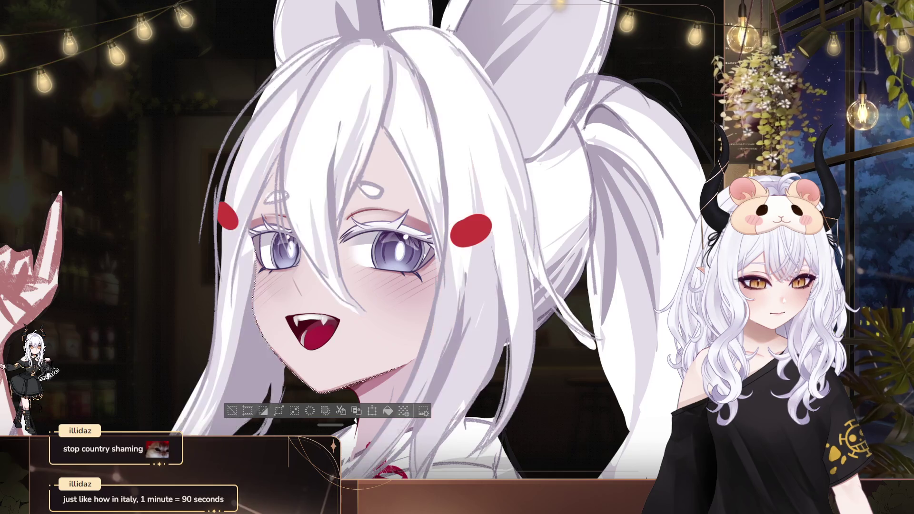
key("ctrl+z")
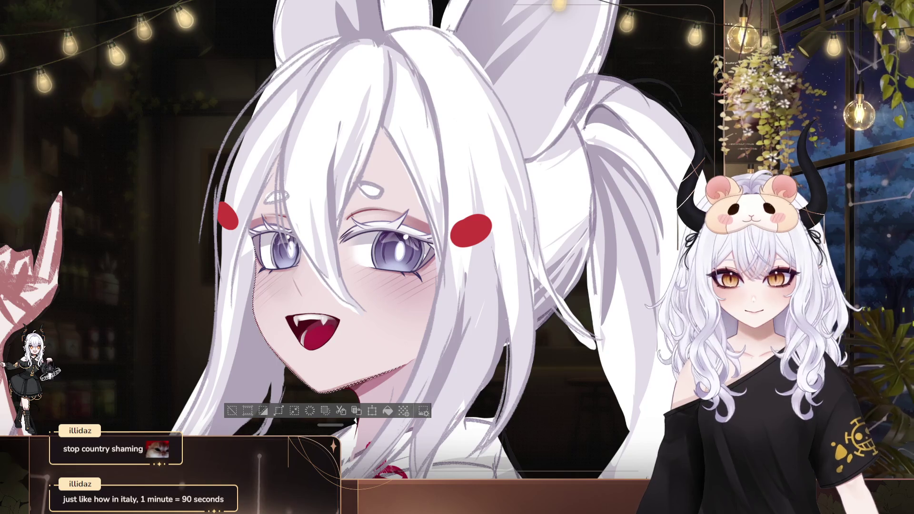
key("ctrl+d")
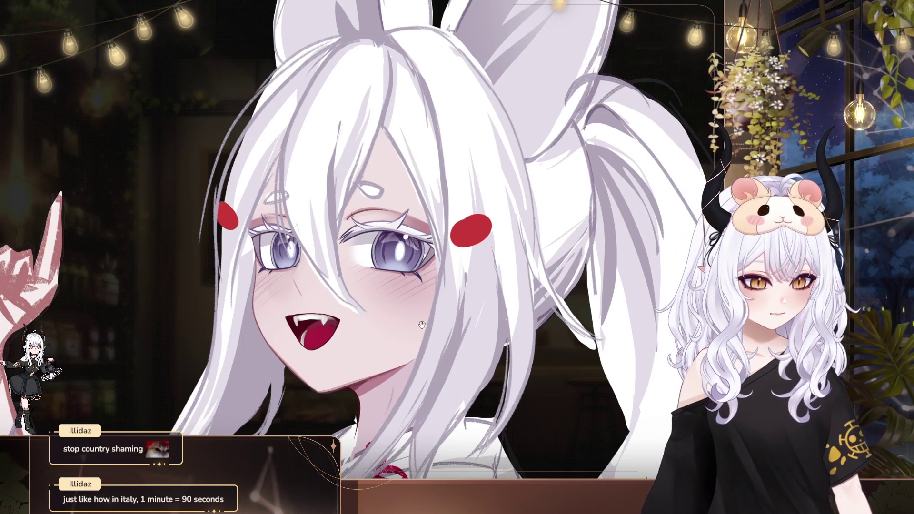
left_click_drag(421, 325, 399, 321)
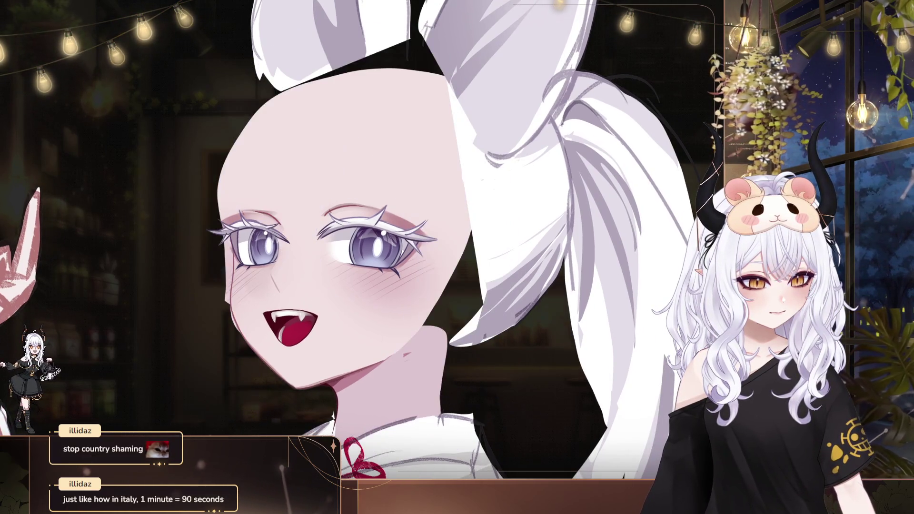
left_click_drag(504, 321, 474, 328)
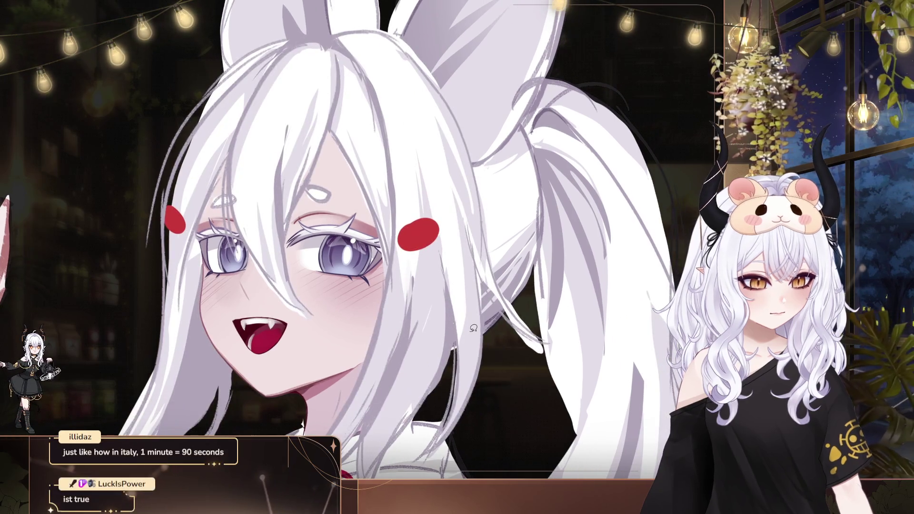
scroll(474, 328, "down", 3)
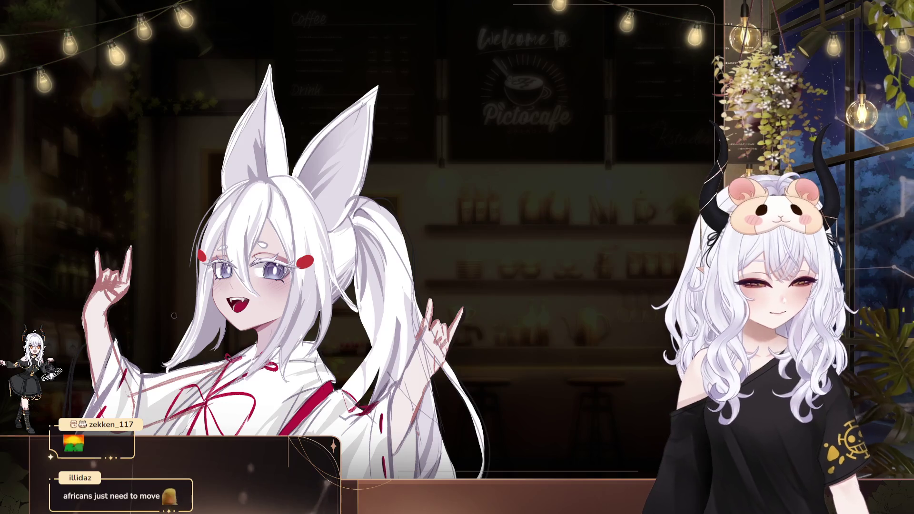
Step: Zoom into a close-up of the fox's upper face, reframe it, then zoom back out
scroll(292, 299, "up", 5)
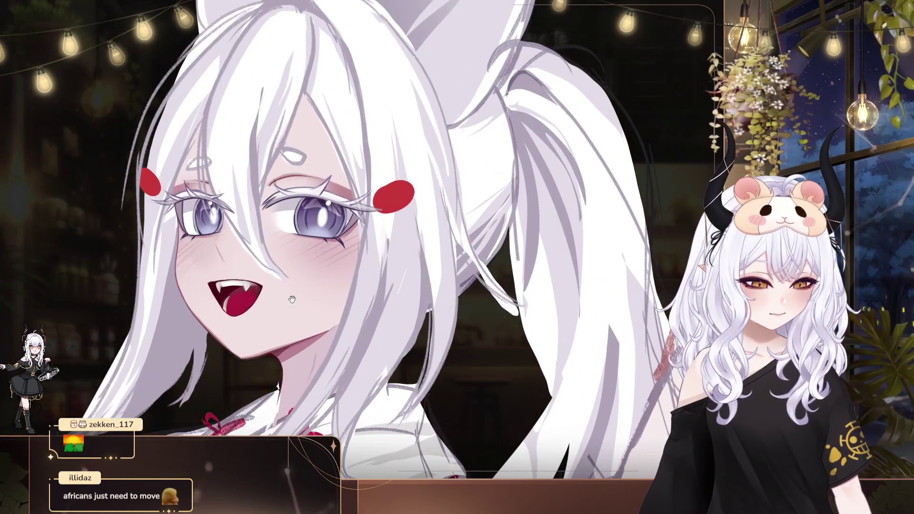
left_click_drag(292, 298, 335, 269)
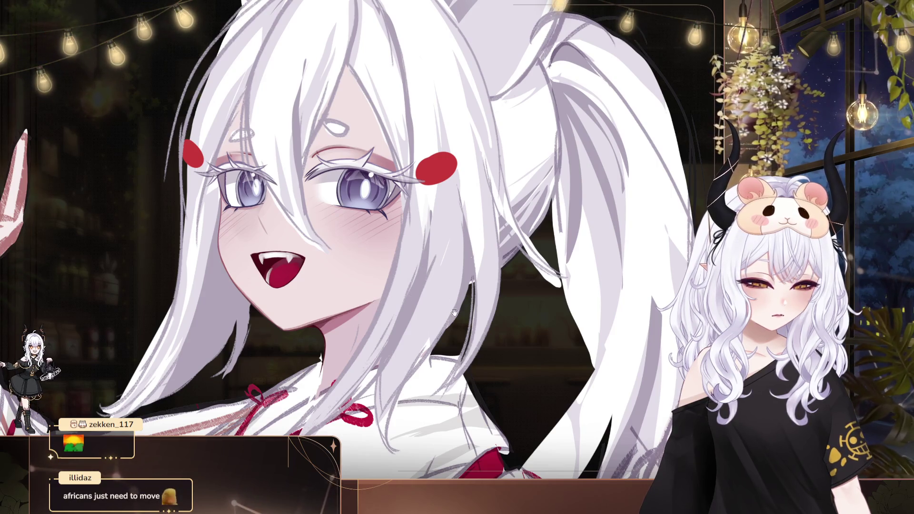
left_click_drag(455, 312, 475, 315)
scroll(475, 314, "down", 10)
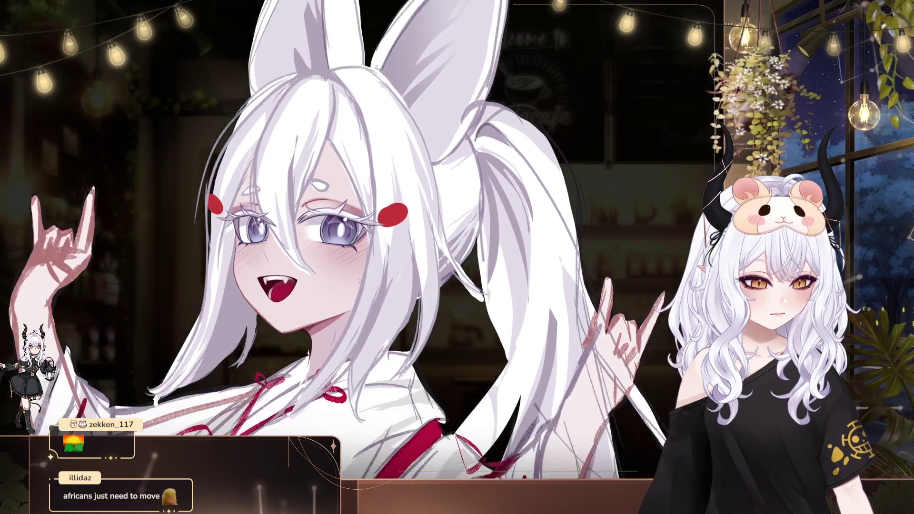
scroll(284, 316, "down", 2)
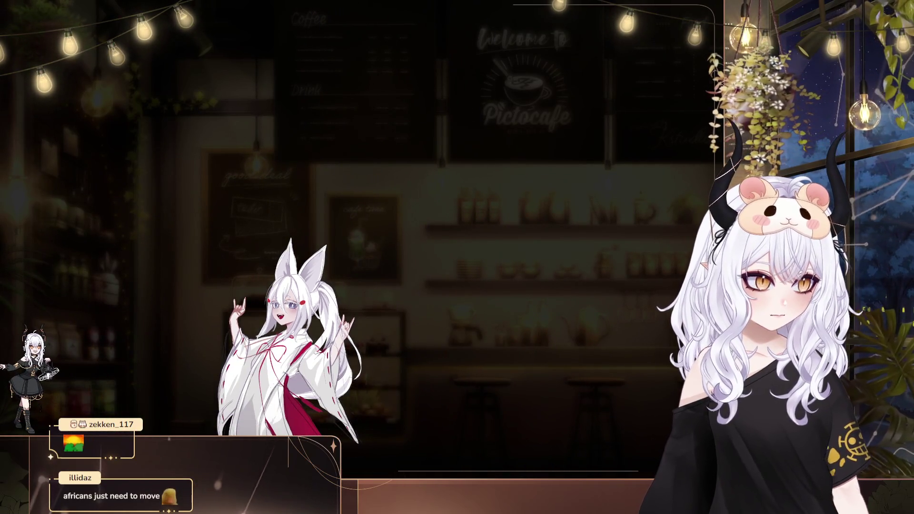
Step: Mirror the canvas horizontally to check the drawing, adjusting the zoom
key("m")
scroll(605, 190, "down", 2)
scroll(579, 261, "up", 4)
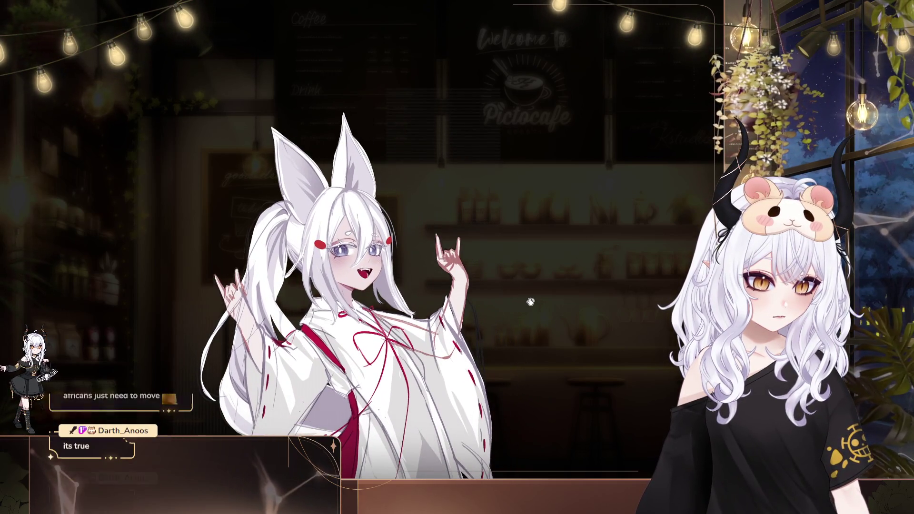
scroll(524, 300, "up", 1)
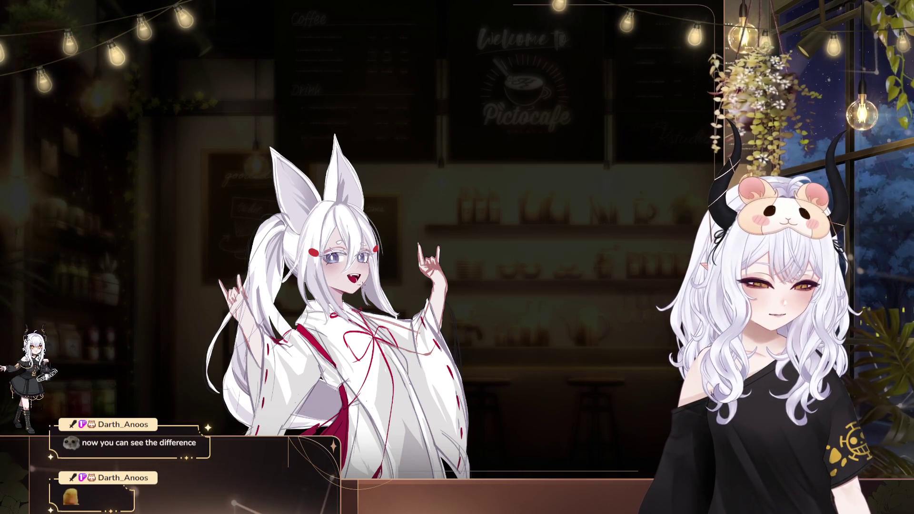
Step: Pan the fox drawing toward the left, unmirror the canvas, and bring the drawing left again
left_click_drag(382, 290, 278, 302)
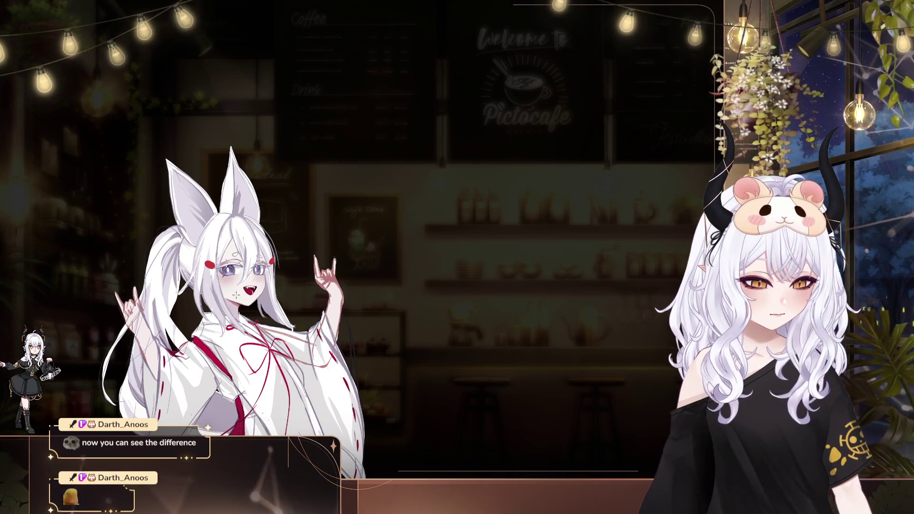
left_click_drag(460, 312, 345, 290)
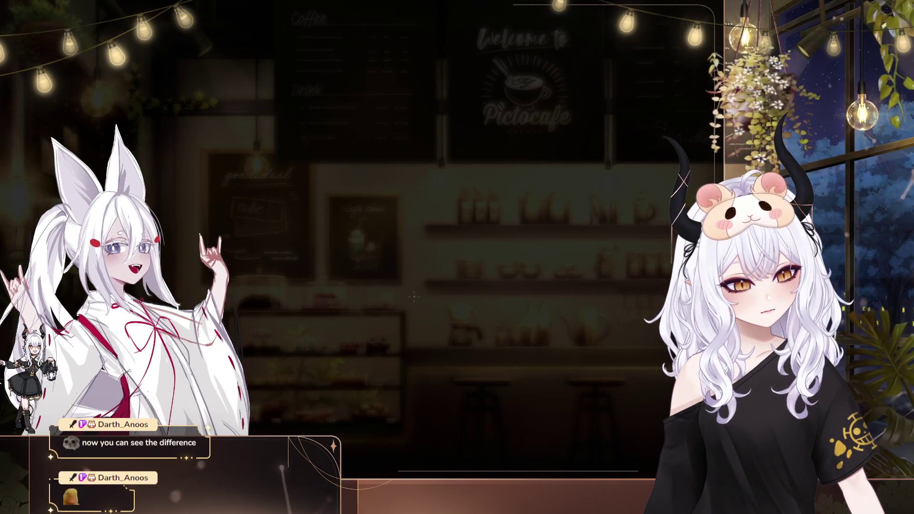
left_click_drag(428, 296, 549, 301)
key("m")
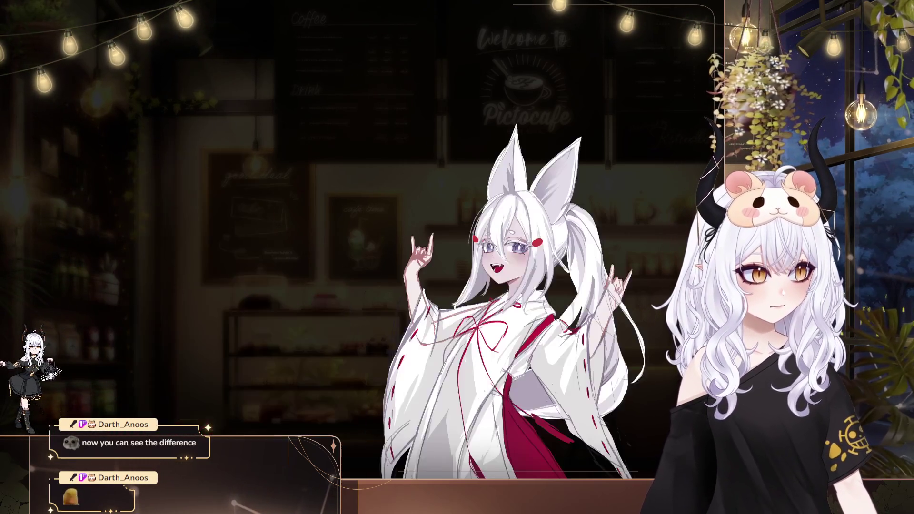
left_click_drag(652, 128, 468, 94)
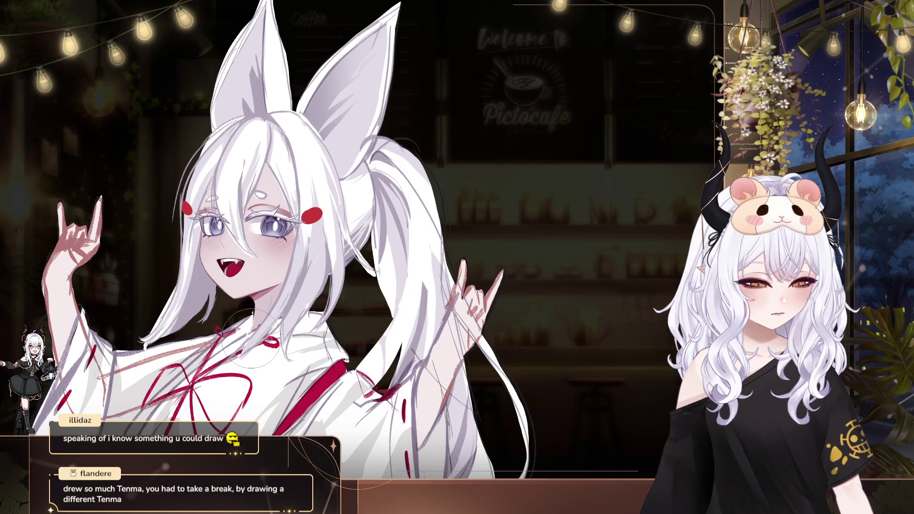
Step: Fine-tune the framing of the fox drawing, zooming out and back in
left_click_drag(289, 366, 251, 396)
left_click_drag(306, 349, 320, 355)
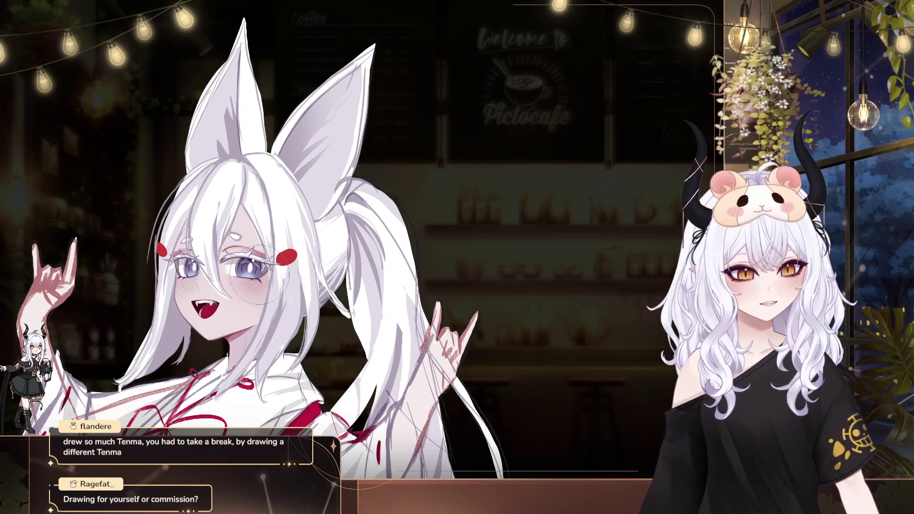
scroll(260, 275, "down", 5)
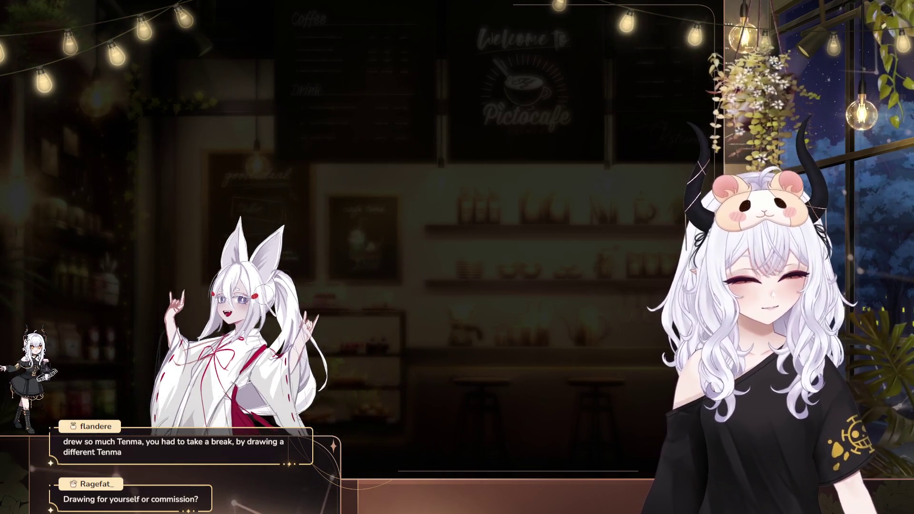
scroll(264, 291, "up", 4)
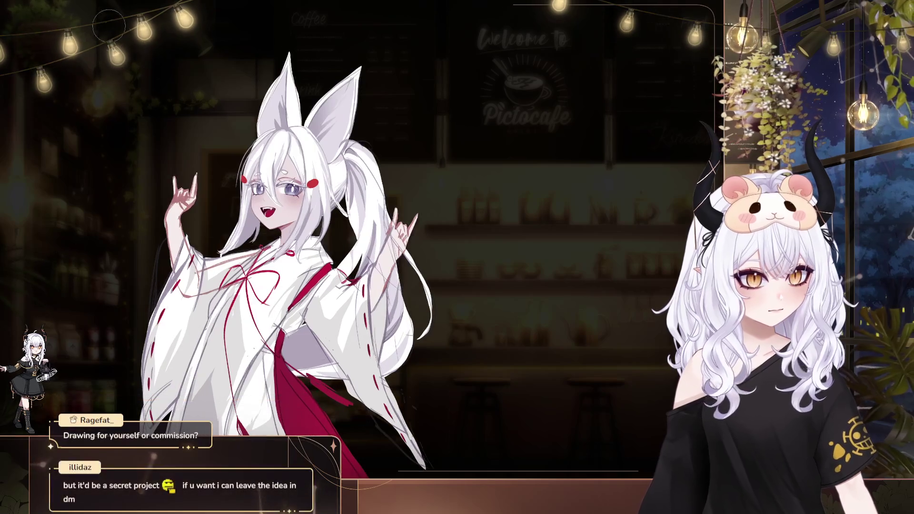
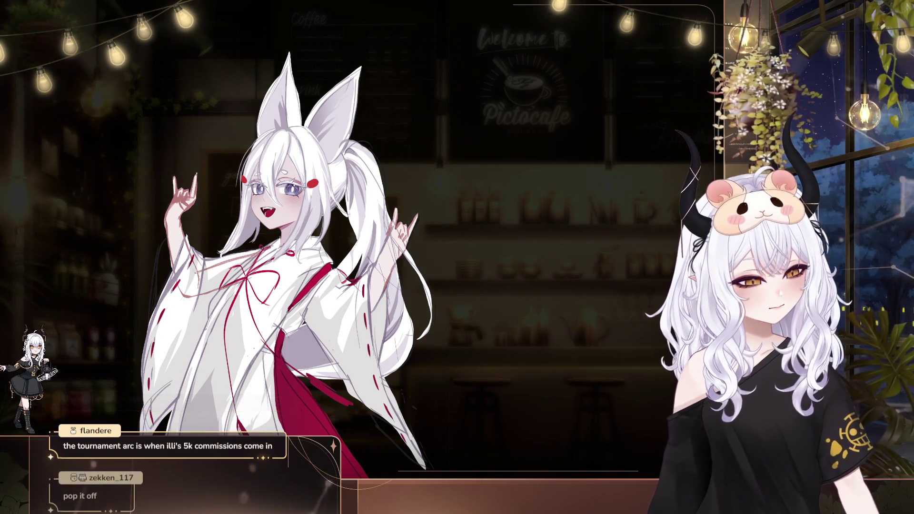
Step: Zoom out to check the whole fox-girl illustration, then zoom back in on her face and raised hands
scroll(371, 200, "down", 5)
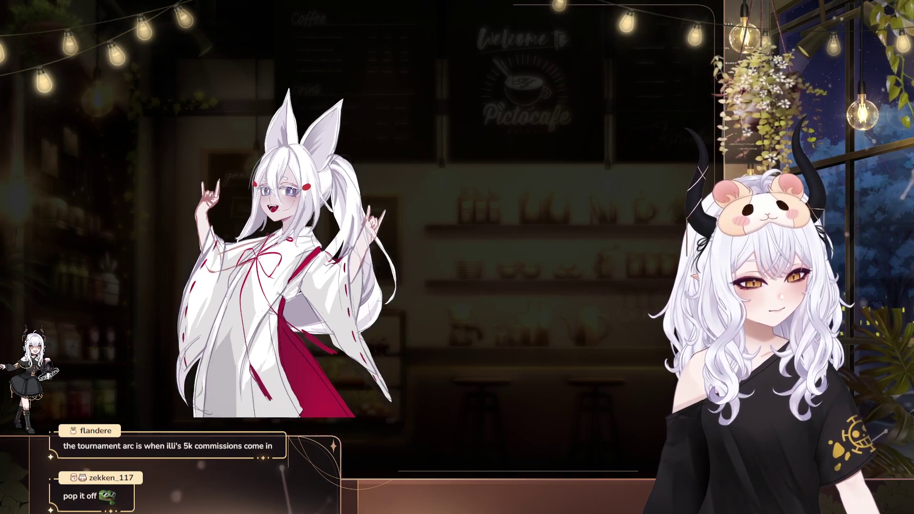
scroll(370, 199, "up", 10)
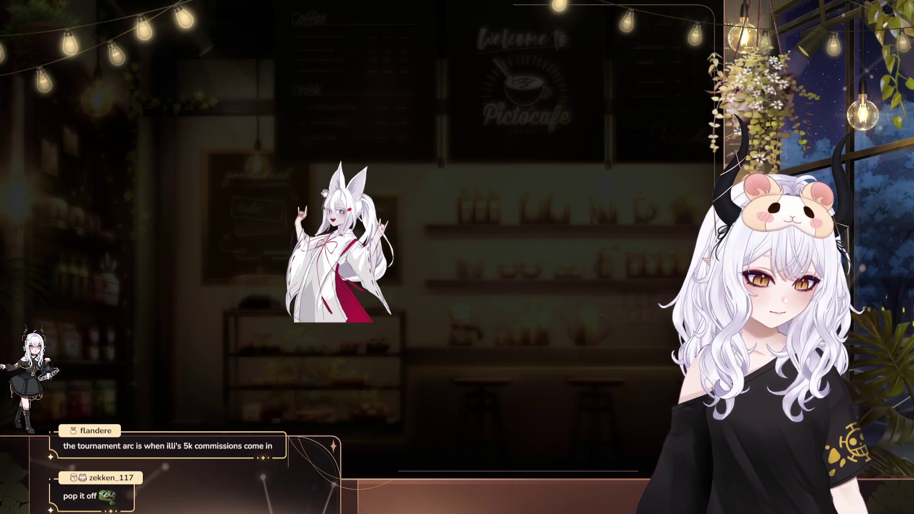
scroll(338, 206, "up", 3)
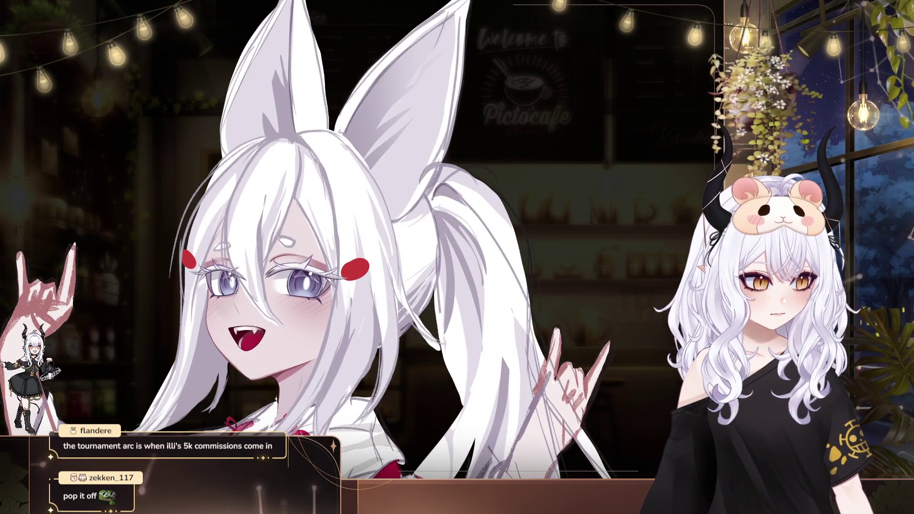
scroll(366, 253, "down", 2)
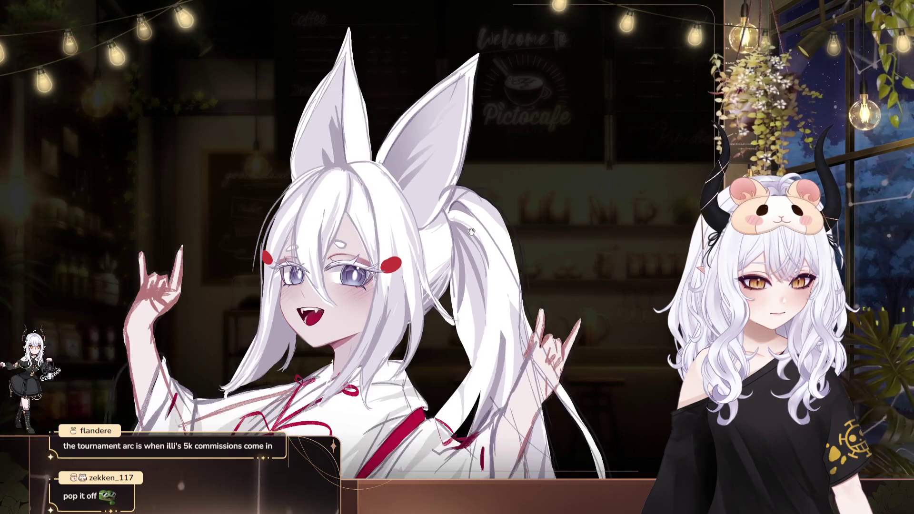
scroll(366, 252, "up", 3)
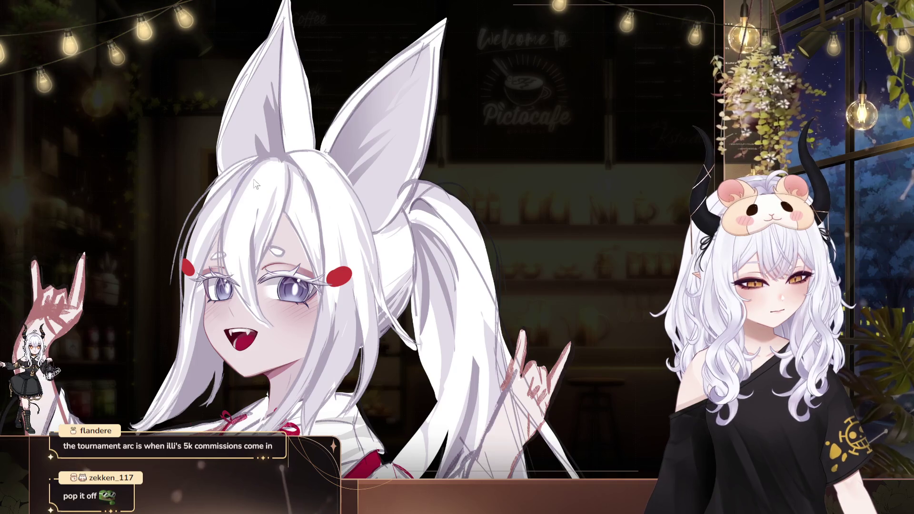
left_click_drag(388, 115, 367, 81)
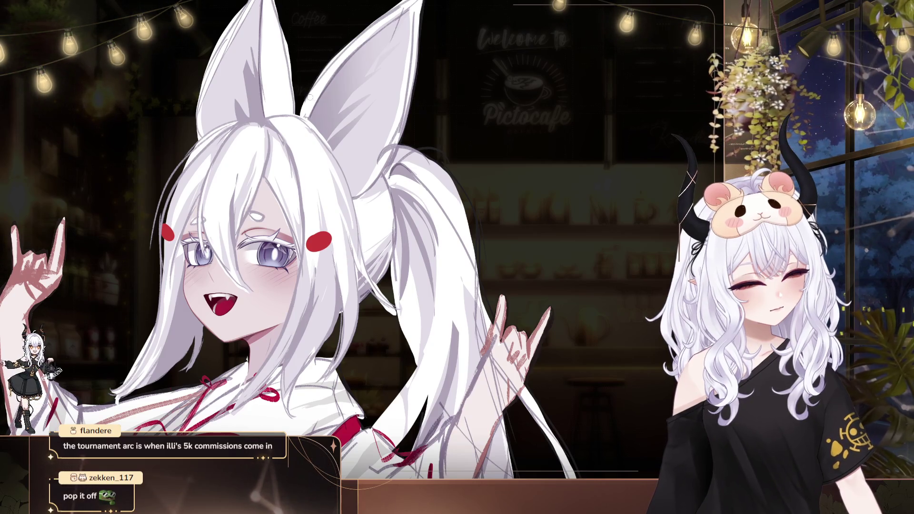
left_click_drag(212, 278, 242, 276)
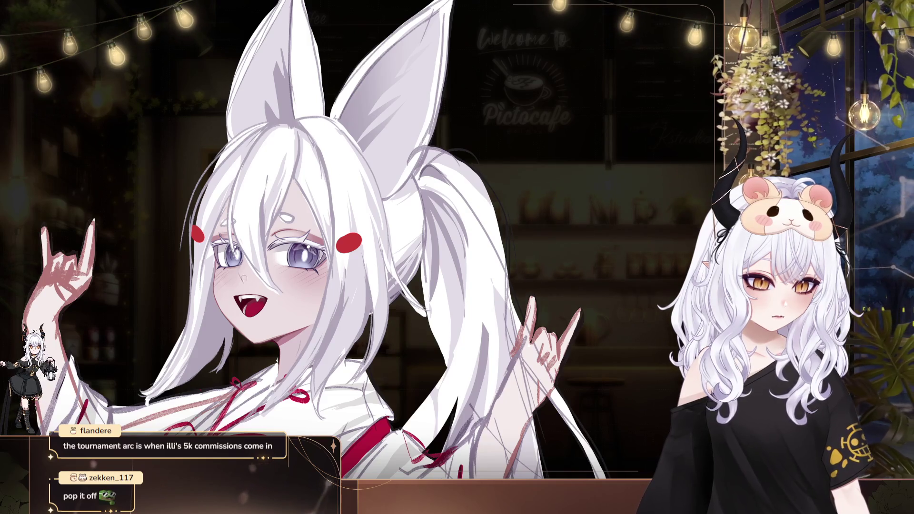
scroll(238, 238, "up", 2)
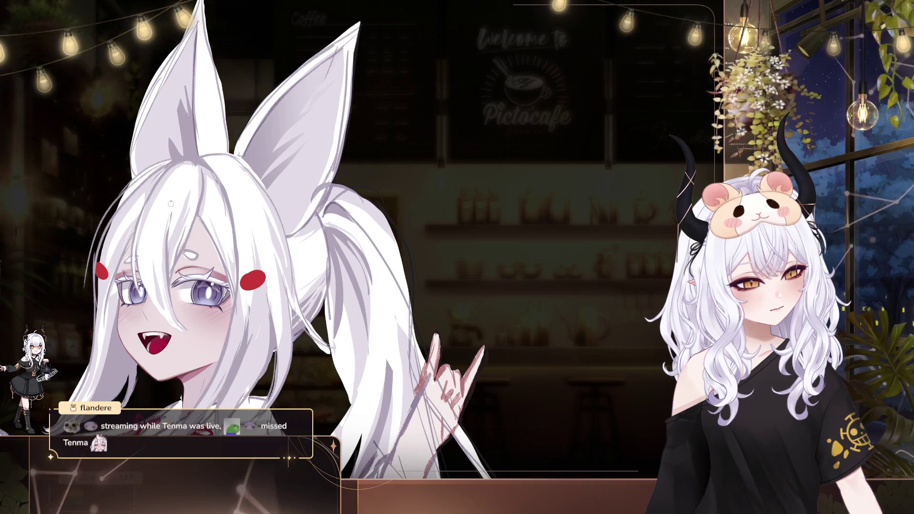
Step: Pan the canvas to bring the girl's left raised hand back into view
left_click_drag(244, 217, 291, 213)
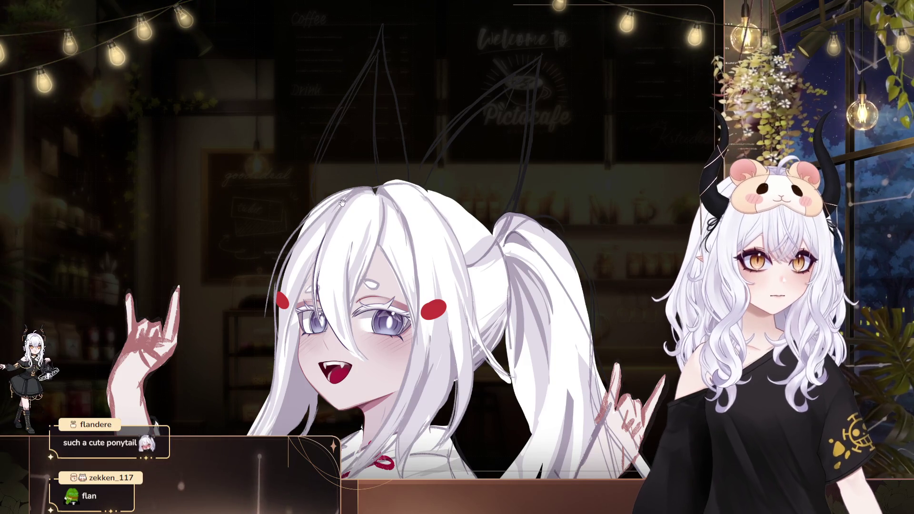
left_click_drag(357, 218, 350, 210)
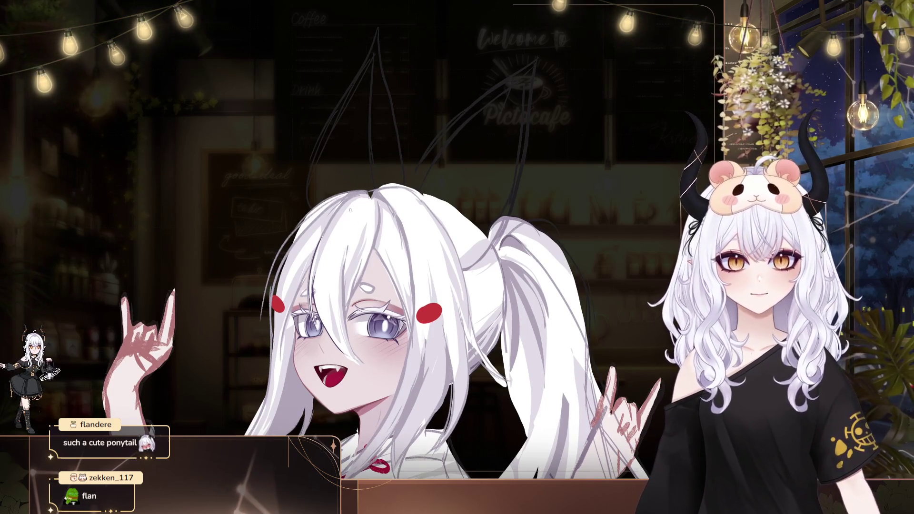
left_click_drag(349, 210, 322, 198)
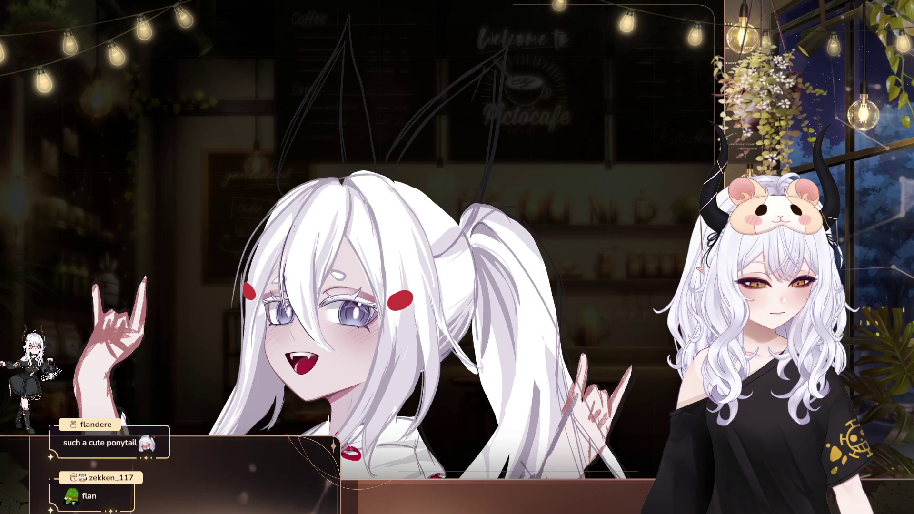
mouse_move(317, 189)
left_mouse_down()
mouse_move(250, 177)
mouse_move(199, 141)
left_mouse_up()
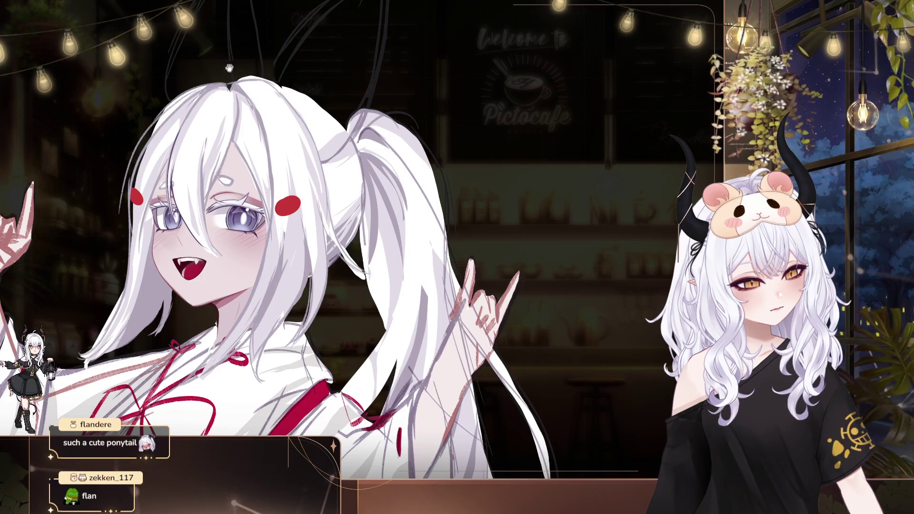
left_click_drag(222, 71, 236, 69)
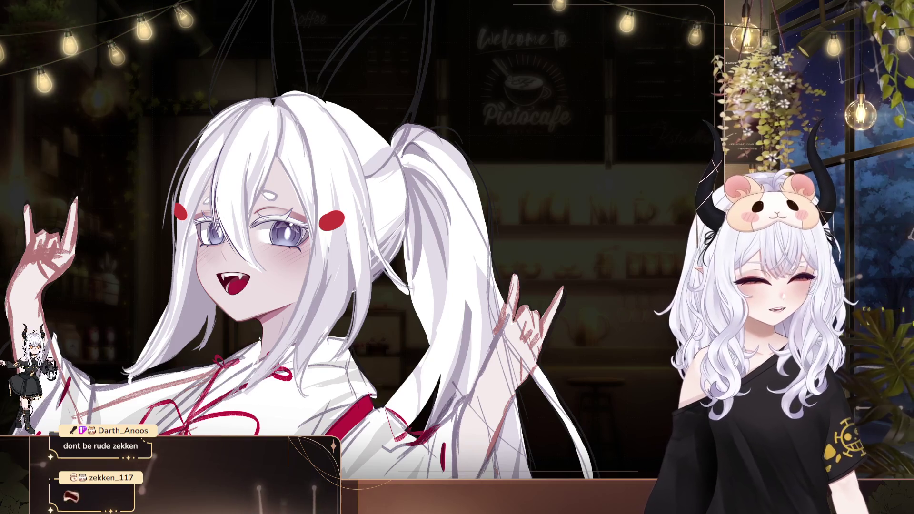
left_click_drag(576, 289, 477, 249)
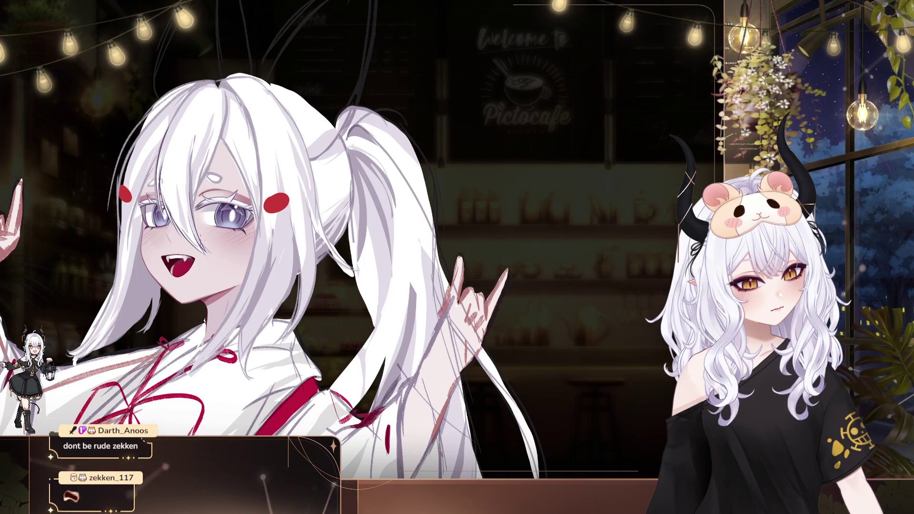
left_click_drag(293, 74, 348, 88)
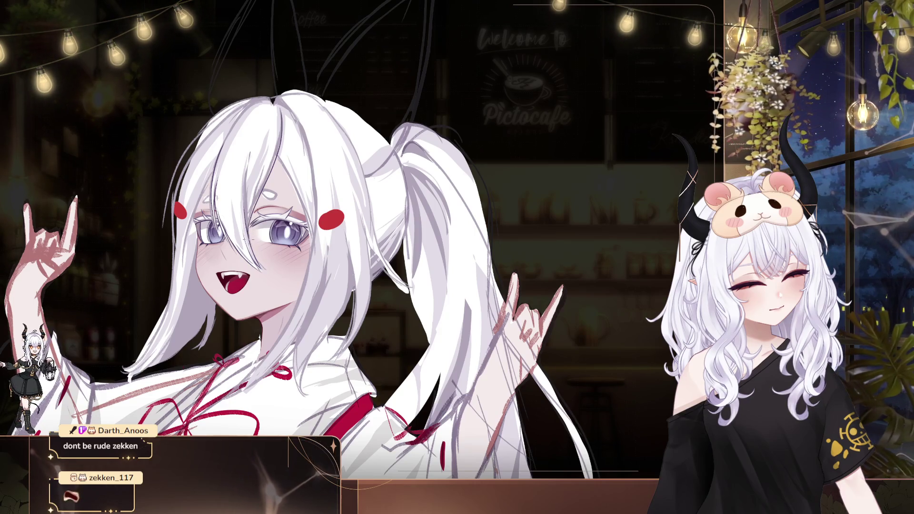
mouse_move(335, 127)
left_mouse_down()
mouse_move(391, 154)
mouse_move(357, 142)
left_mouse_up()
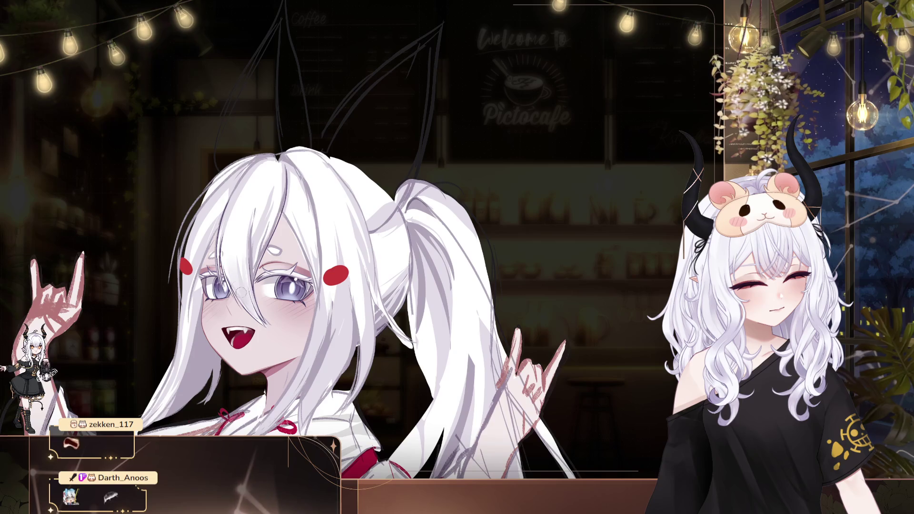
left_click_drag(297, 172, 337, 206)
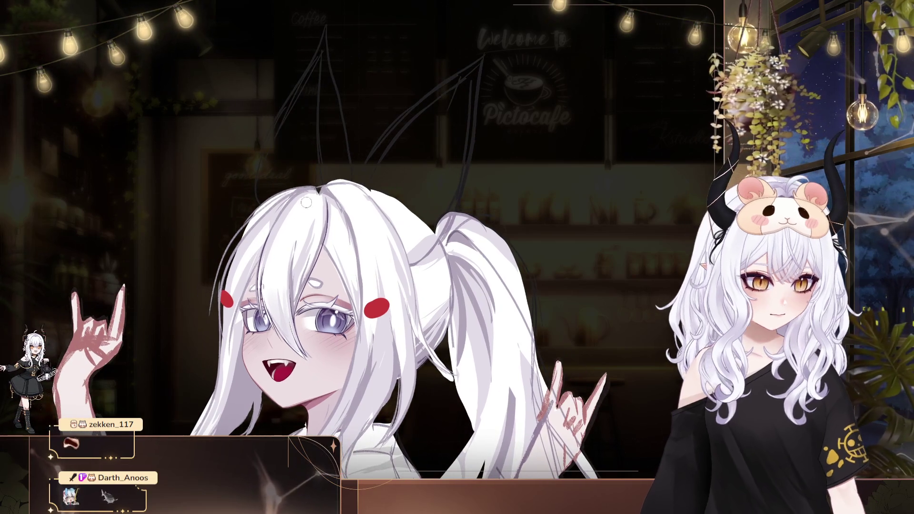
left_click_drag(276, 250, 216, 201)
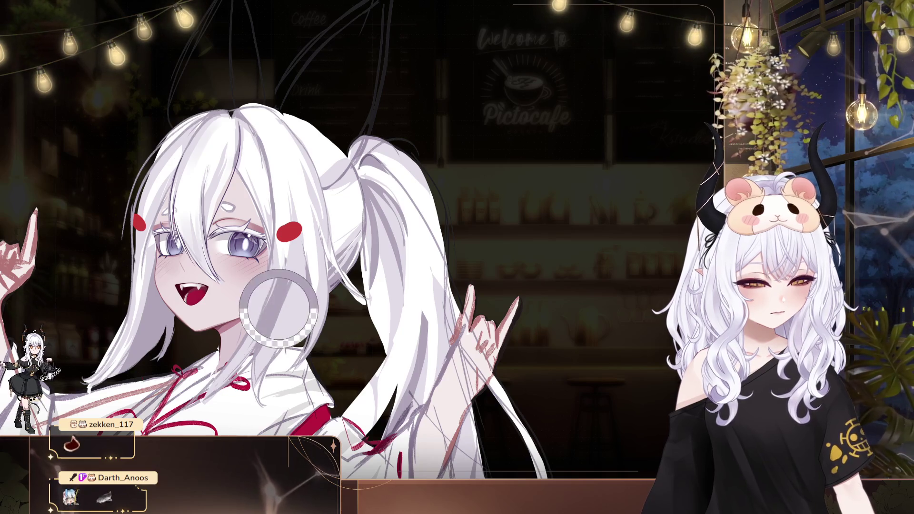
left_click_drag(295, 316, 297, 336)
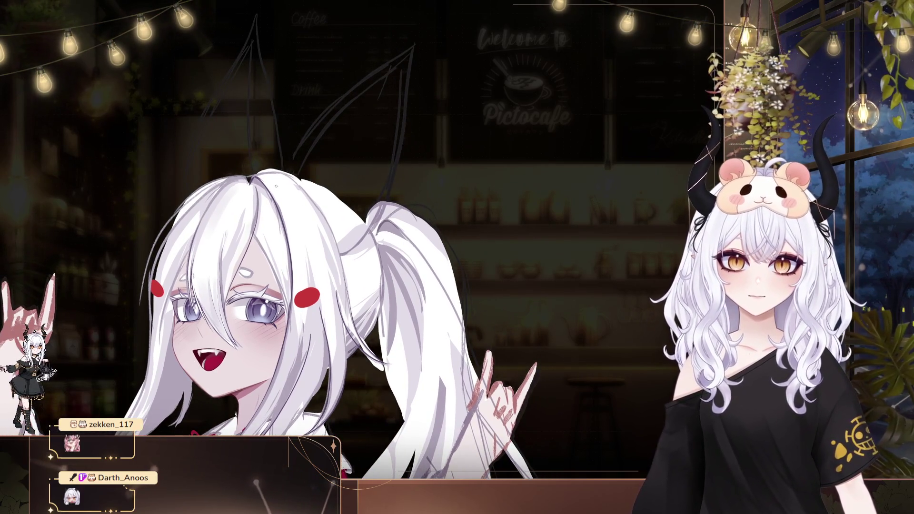
mouse_move(276, 186)
left_mouse_down()
mouse_move(263, 153)
mouse_move(270, 125)
left_mouse_up()
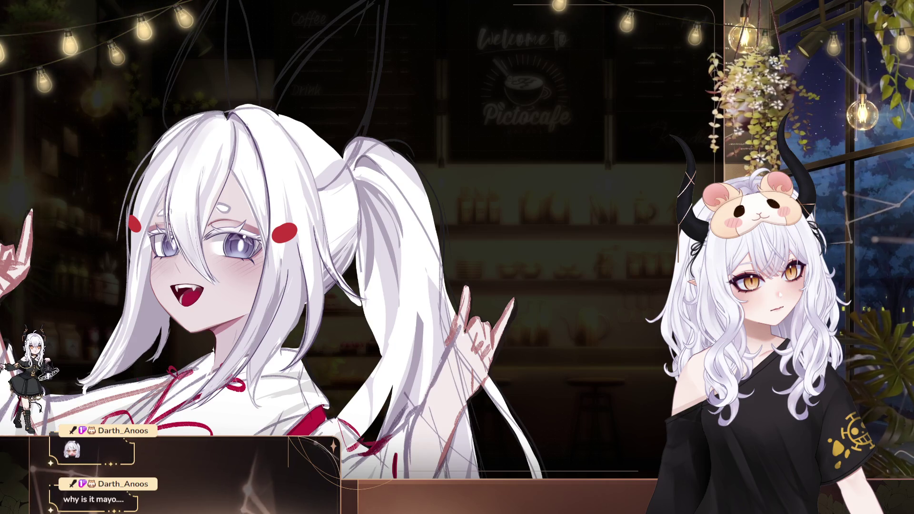
left_click_drag(261, 105, 290, 131)
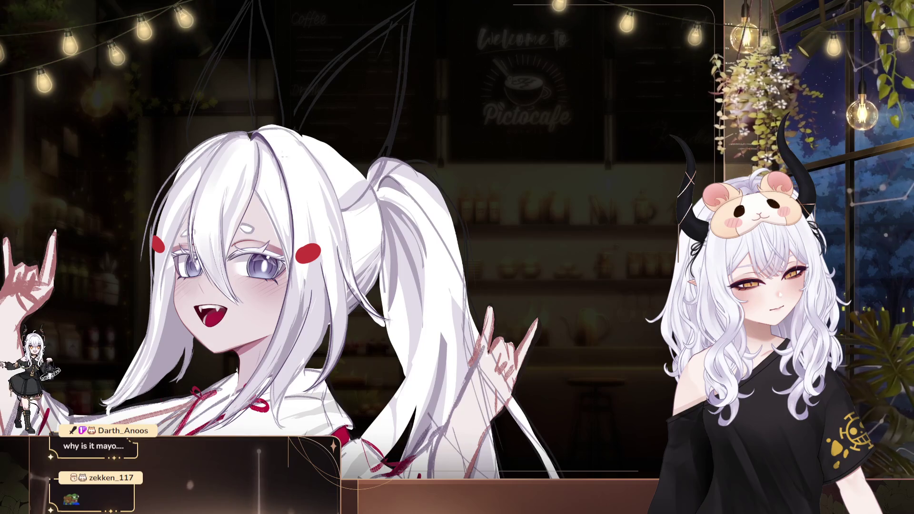
left_click_drag(281, 163, 297, 184)
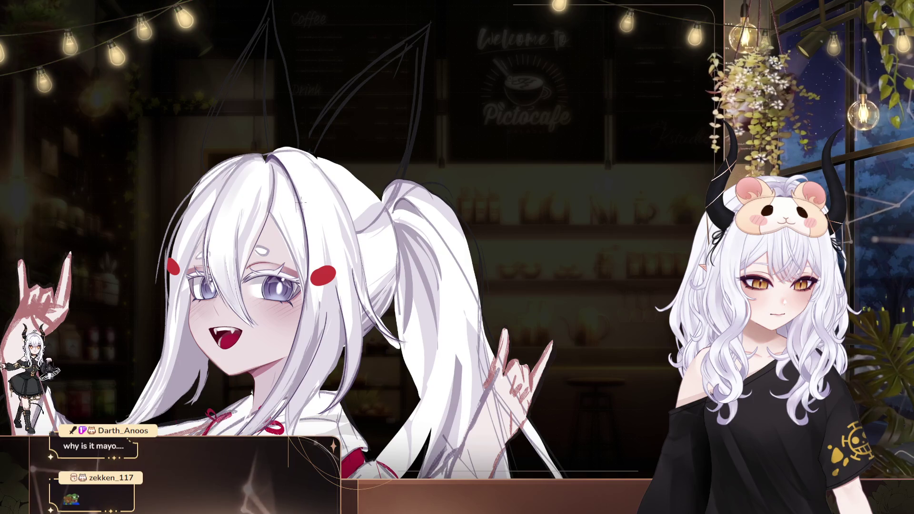
left_click_drag(323, 125, 355, 136)
left_click_drag(305, 156, 327, 166)
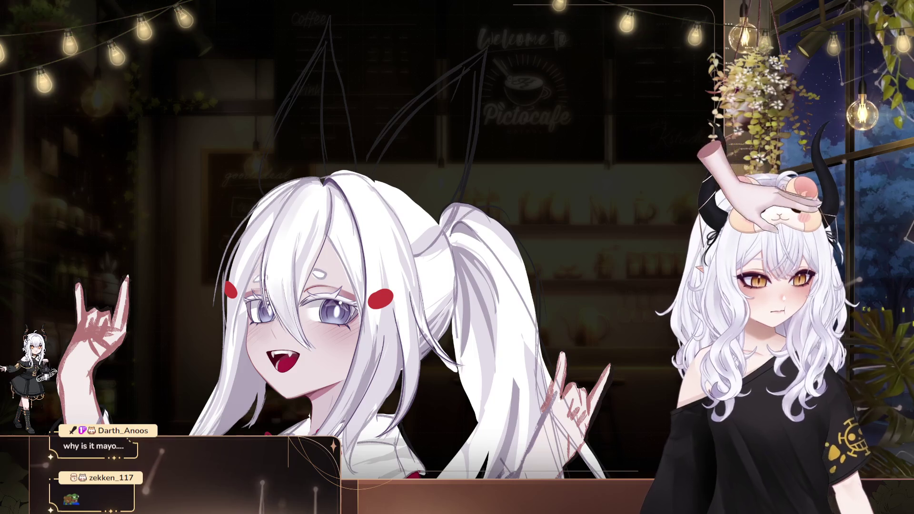
left_click_drag(200, 134, 257, 141)
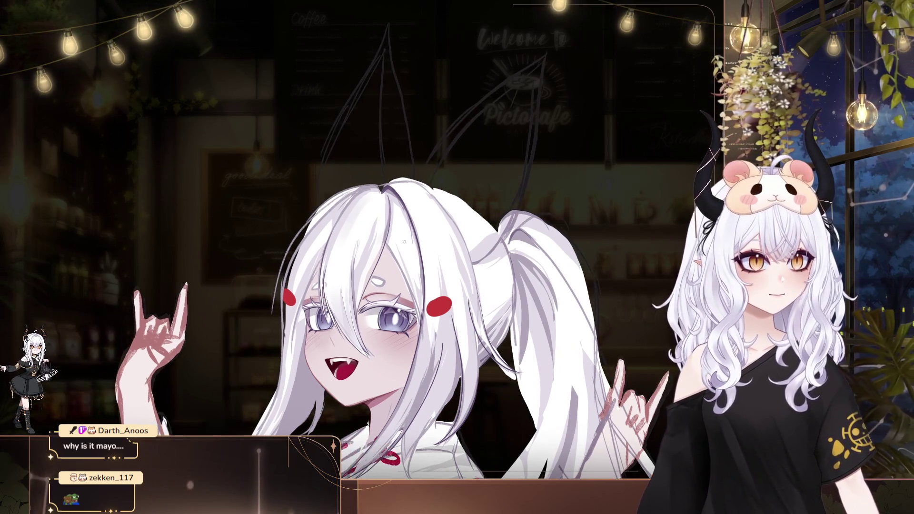
left_click_drag(395, 239, 339, 213)
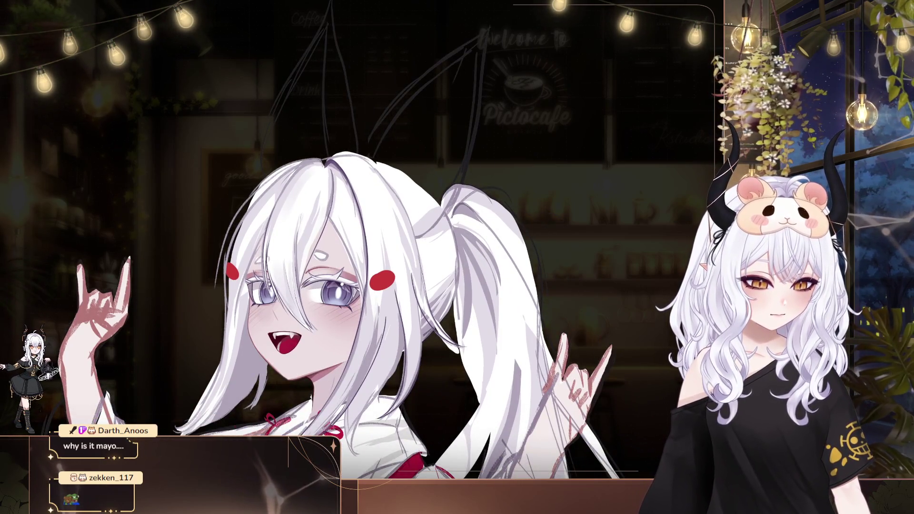
Step: Zoom out to the full figure, then zoom in and pan so the girl's face sits centered and high
scroll(396, 309, "down", 2)
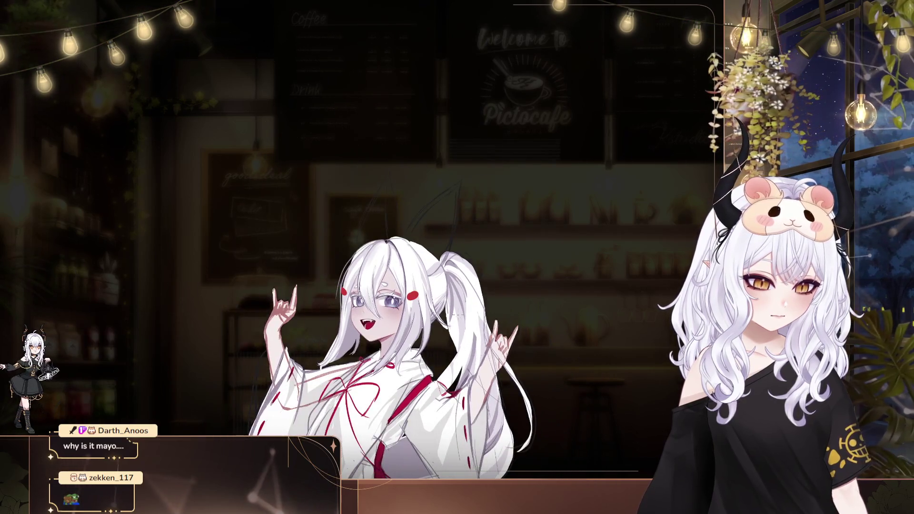
scroll(457, 315, "up", 5)
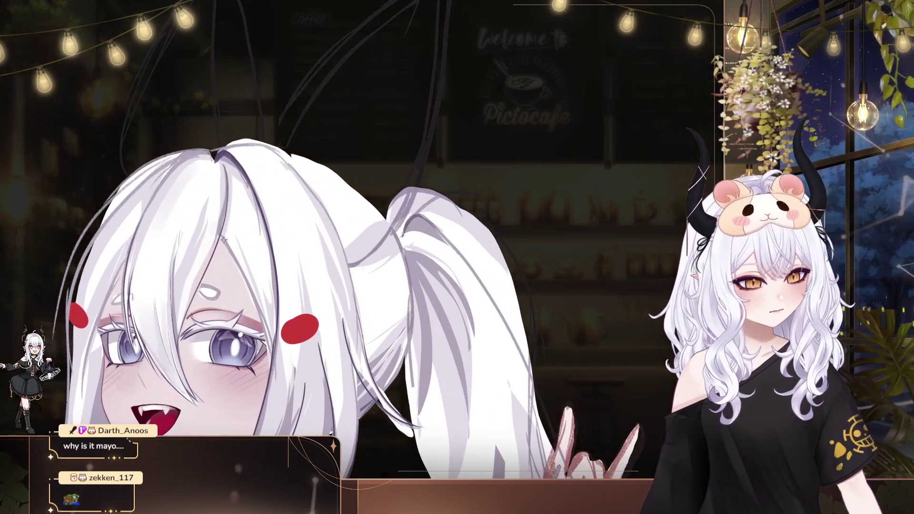
left_click_drag(234, 235, 258, 204)
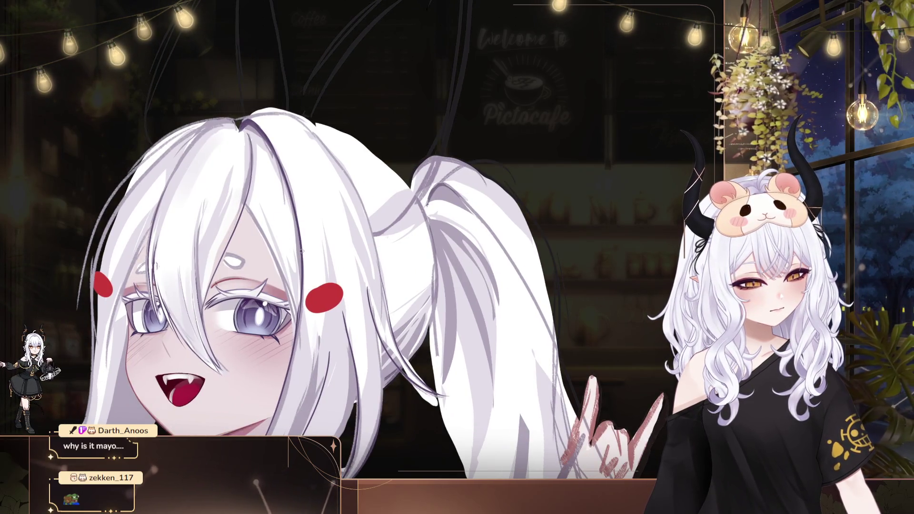
left_click_drag(301, 256, 302, 211)
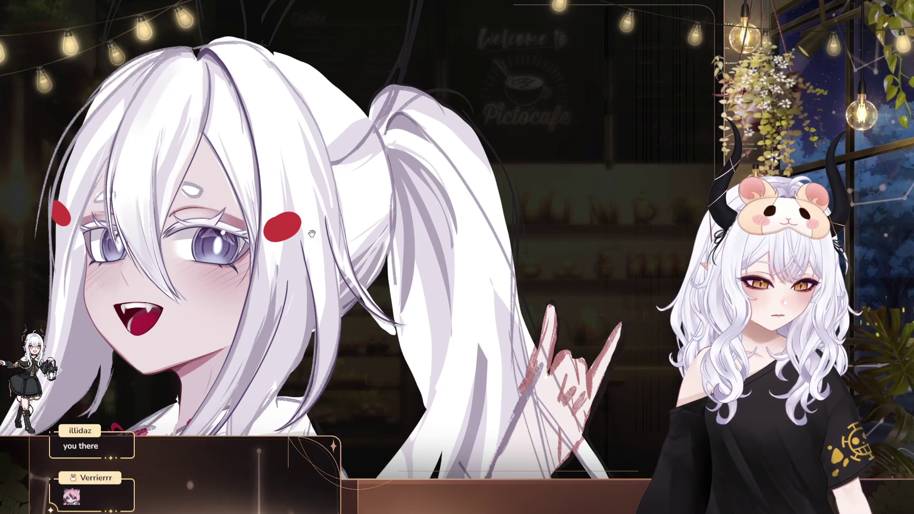
left_click_drag(305, 234, 389, 200)
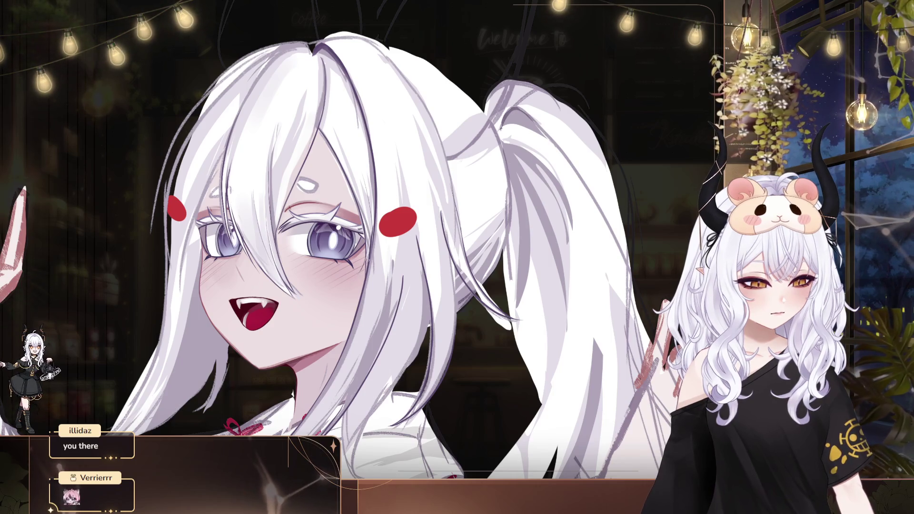
left_click_drag(429, 224, 530, 214)
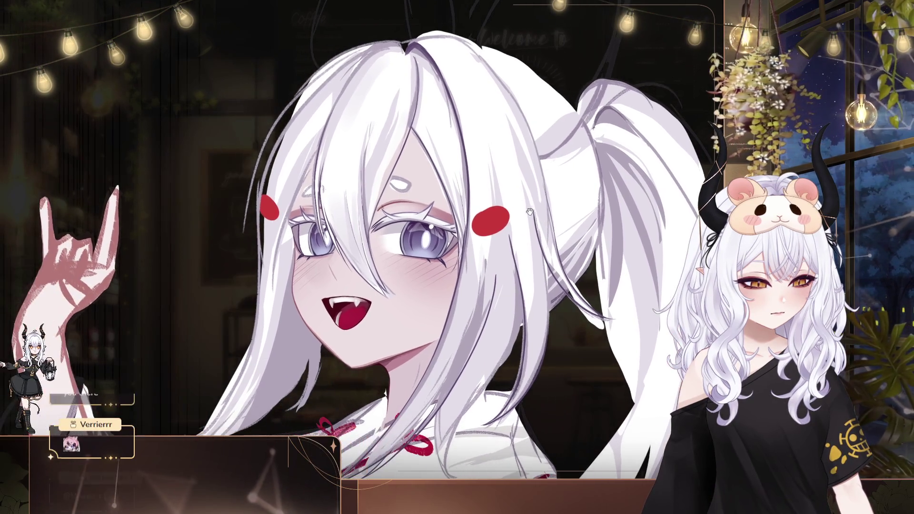
mouse_move(462, 213)
left_mouse_down()
mouse_move(425, 218)
mouse_move(421, 246)
mouse_move(400, 240)
left_mouse_up()
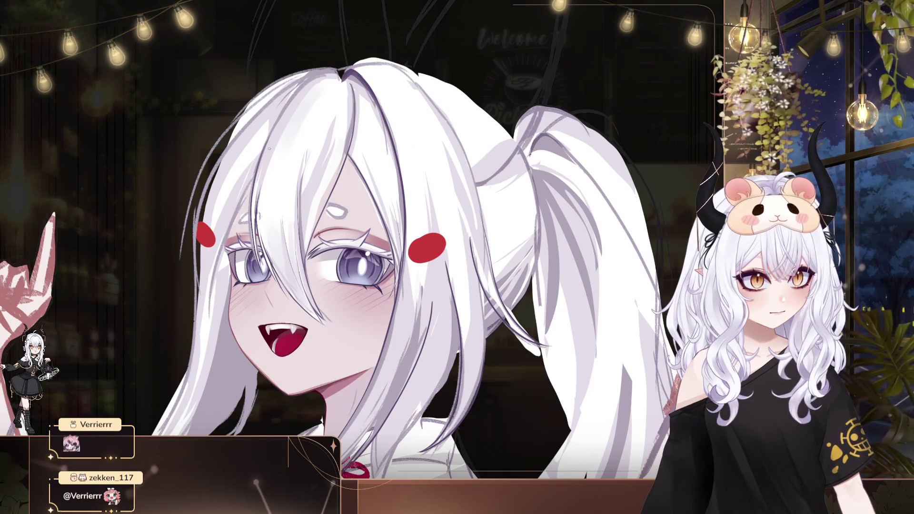